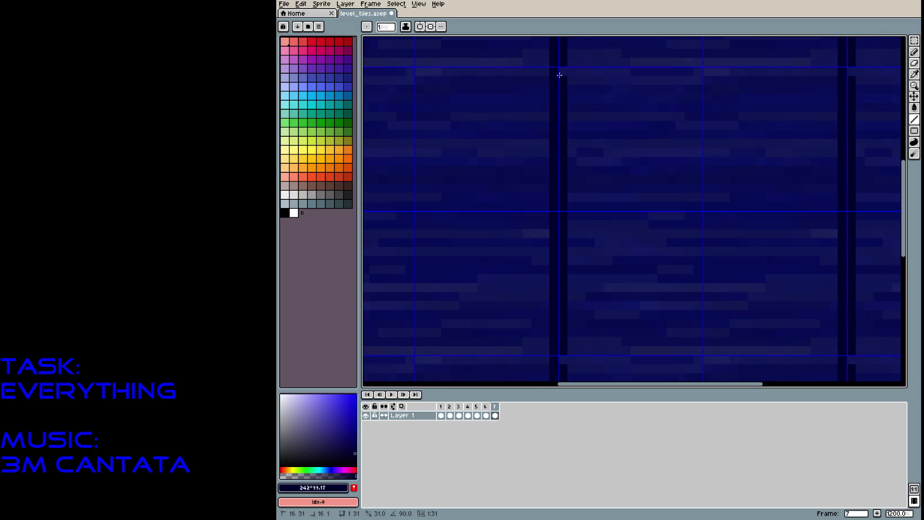
# With the Pencil, darken pixels and short runs beside frame 7's dark vertical column
pyautogui.press('b')
pyautogui.click(545, 143)
pyautogui.moveTo(539, 237)
pyautogui.mouseDown()
pyautogui.moveTo(541, 217)
pyautogui.moveTo(551, 282)
pyautogui.mouseUp()
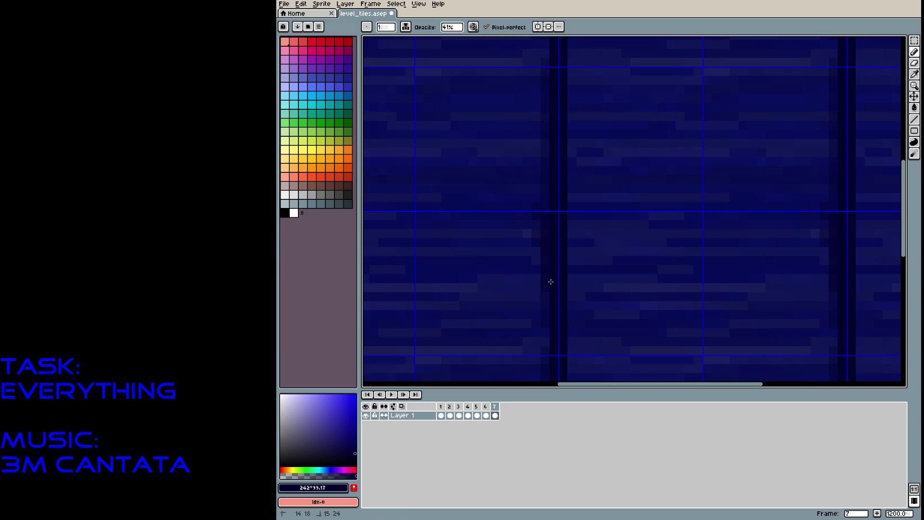
pyautogui.moveTo(549, 335)
pyautogui.mouseDown()
pyautogui.moveTo(569, 331)
pyautogui.moveTo(564, 79)
pyautogui.moveTo(561, 90)
pyautogui.mouseUp()
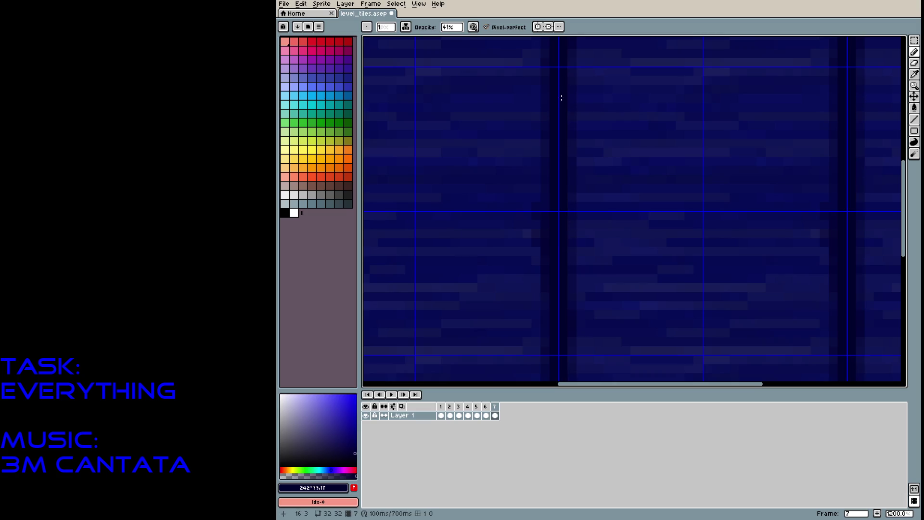
# Look through the View menu, close it, and save level_tiles.aseprite
pyautogui.click(418, 3)
pyautogui.moveTo(440, 51)
pyautogui.moveTo(508, 52)
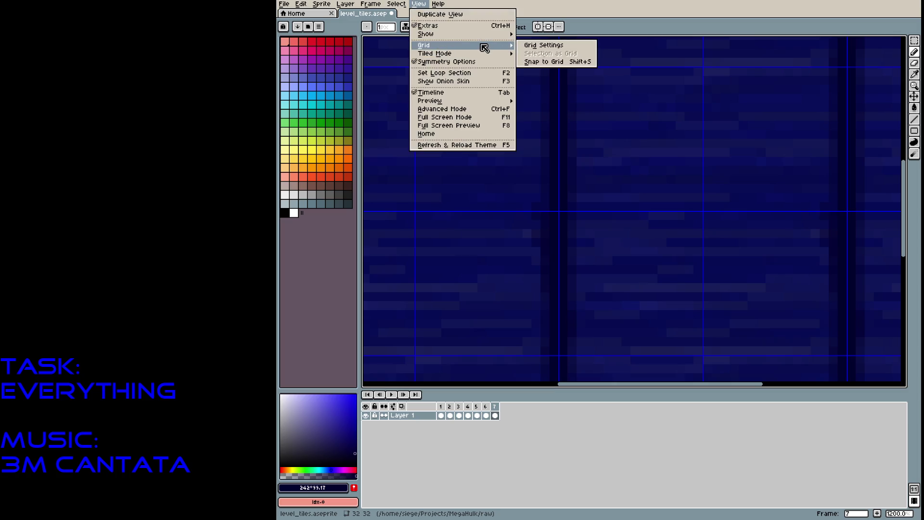
pyautogui.click(330, 8)
pyautogui.moveTo(306, 9)
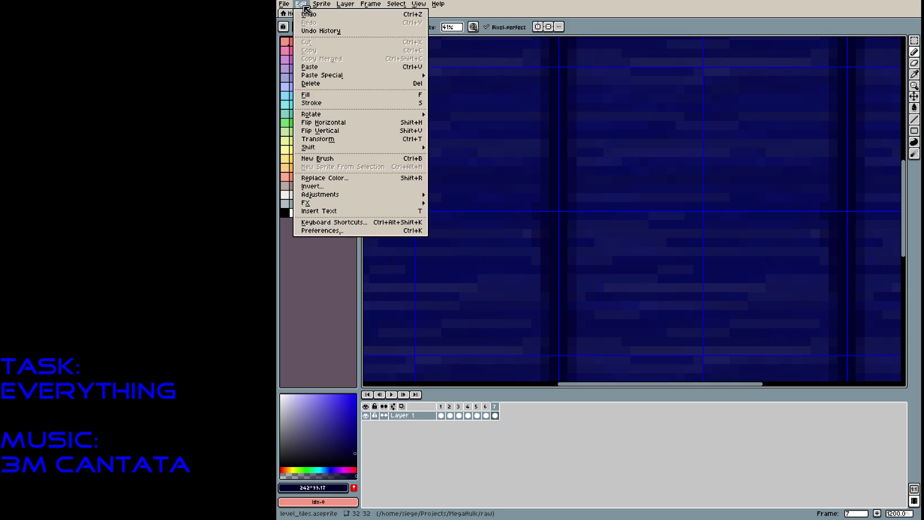
pyautogui.press('Escape')
pyautogui.hotkey('ctrl', 's')
# Preview a neighbouring frame, return to frame 7, and pan to the tile's top edge
pyautogui.scroll(-5, 646, 144)
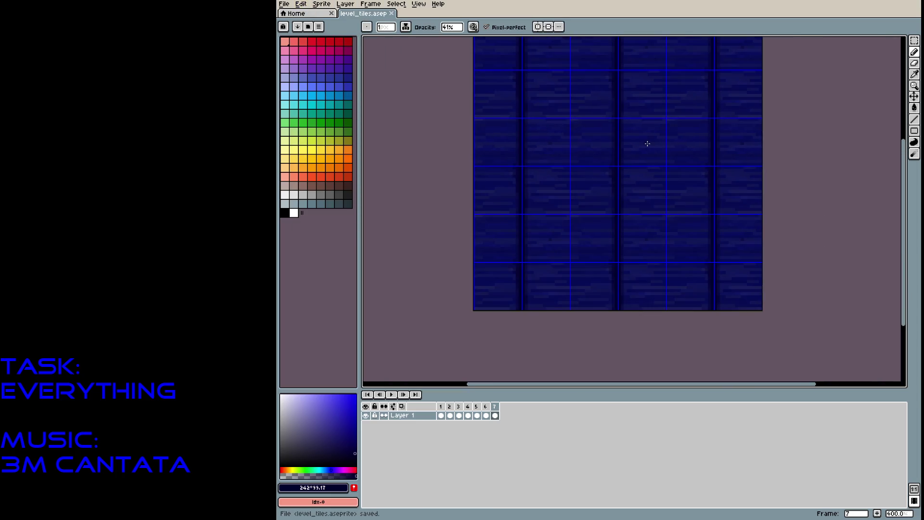
pyautogui.scroll(1, 647, 143)
pyautogui.click(485, 415)
pyautogui.click(495, 415)
pyautogui.scroll(-1, 642, 192)
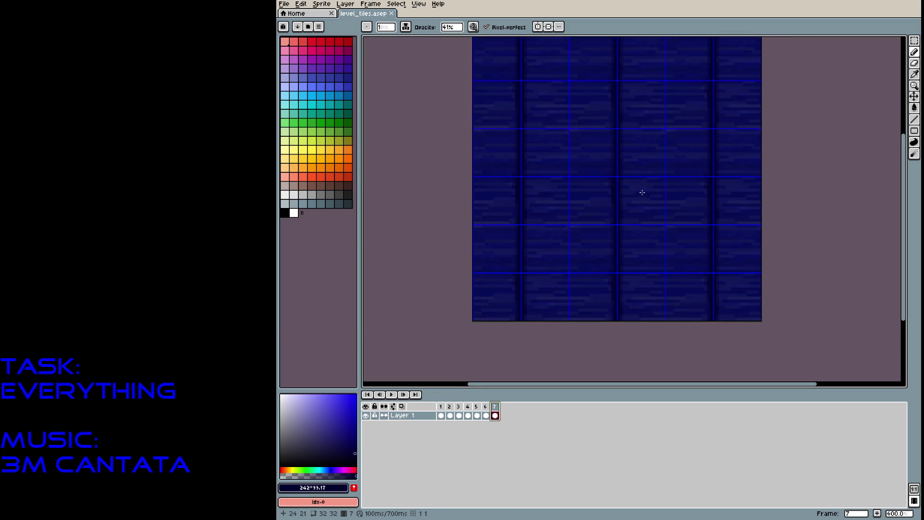
pyautogui.moveTo(624, 137); pyautogui.dragTo(621, 181)
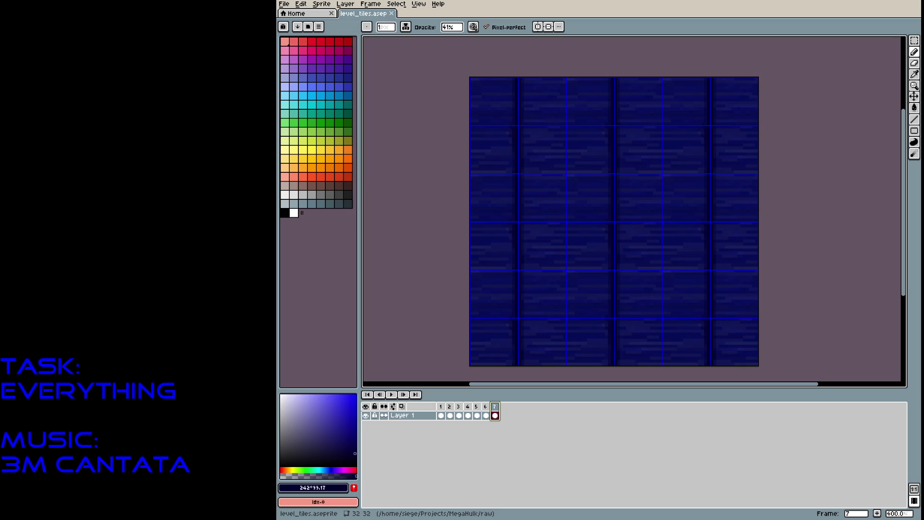
pyautogui.click(418, 5)
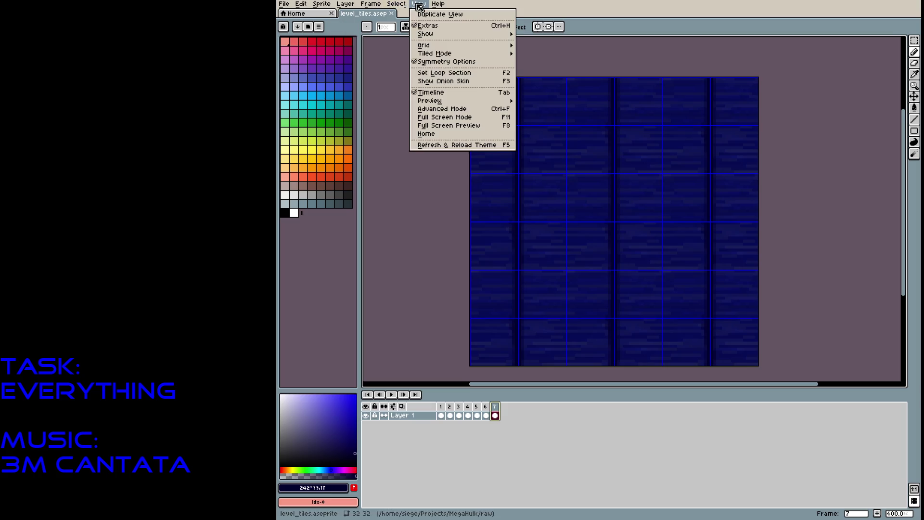
# Open Grid Settings, cancel without changes, and hide the grid overlay
pyautogui.moveTo(421, 47)
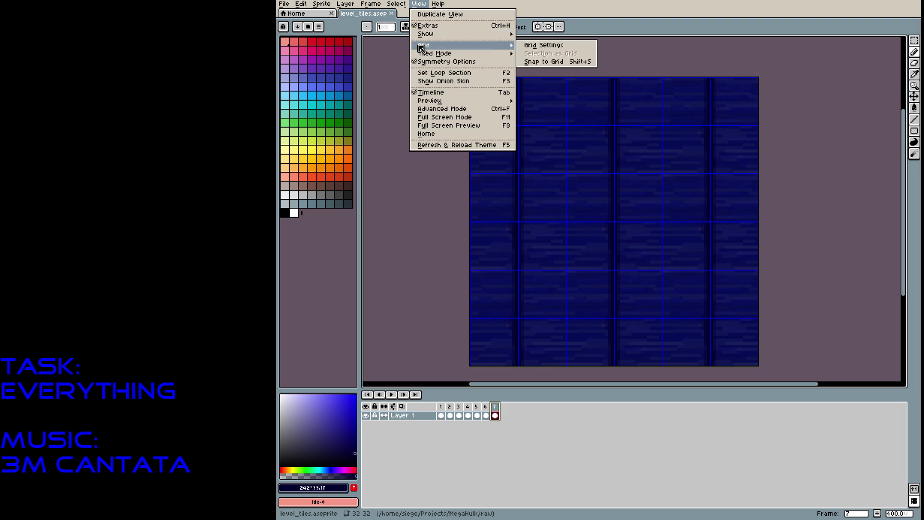
pyautogui.click(527, 46)
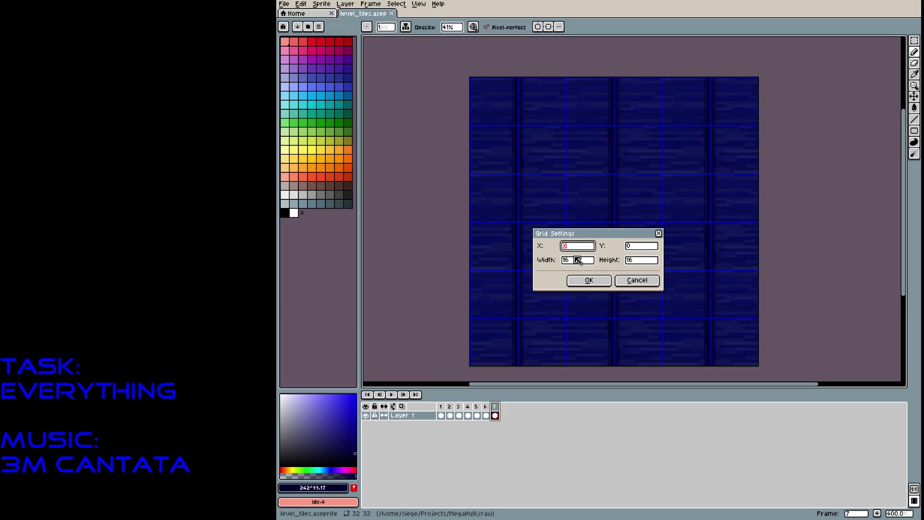
pyautogui.click(637, 279)
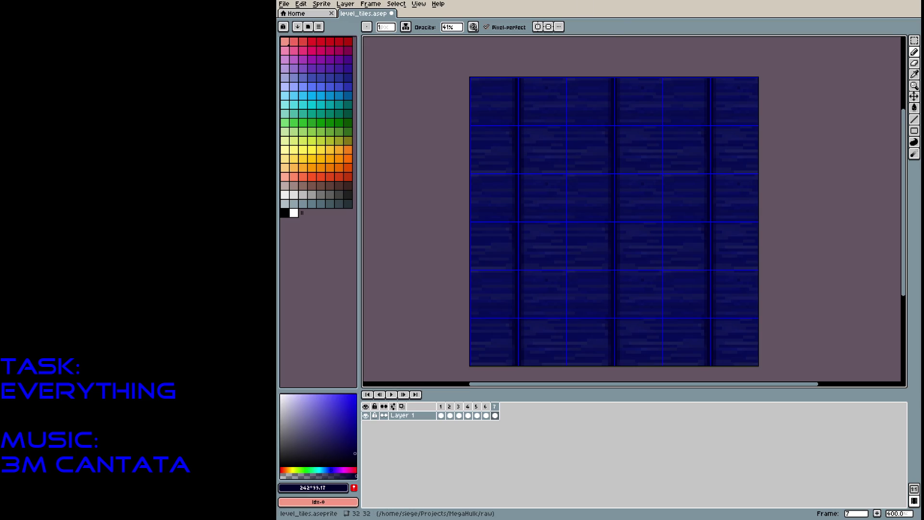
pyautogui.hotkey('ctrl', "'")
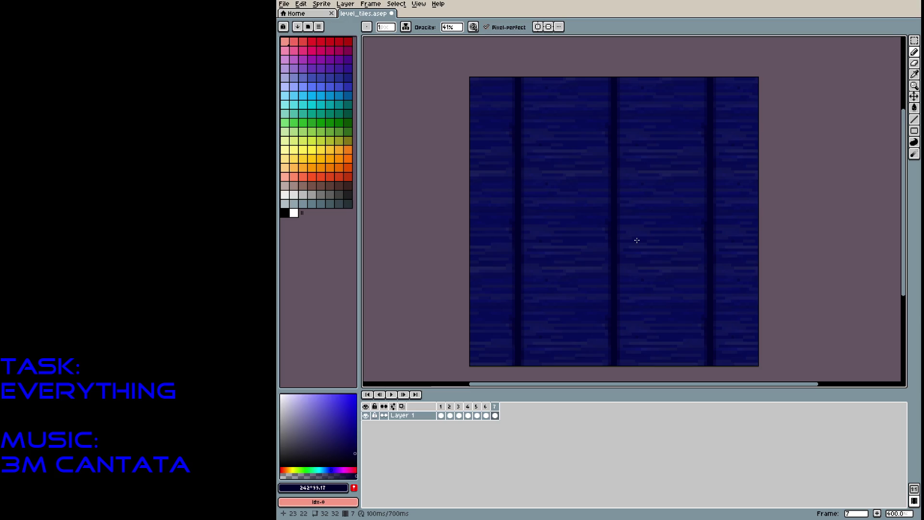
# Recentre the view on the tile, save the file, and add new frame 8
pyautogui.scroll(2, 637, 240)
pyautogui.scroll(-5, 553, 236)
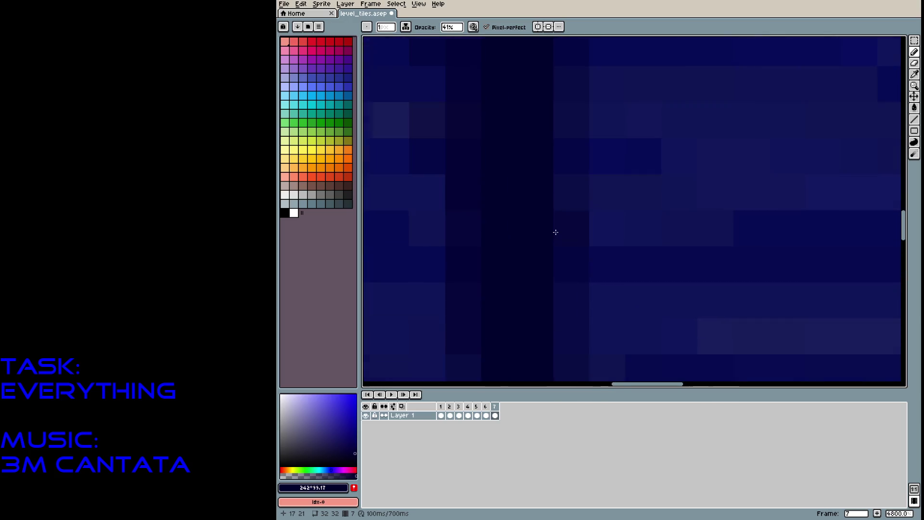
pyautogui.scroll(5, 574, 208)
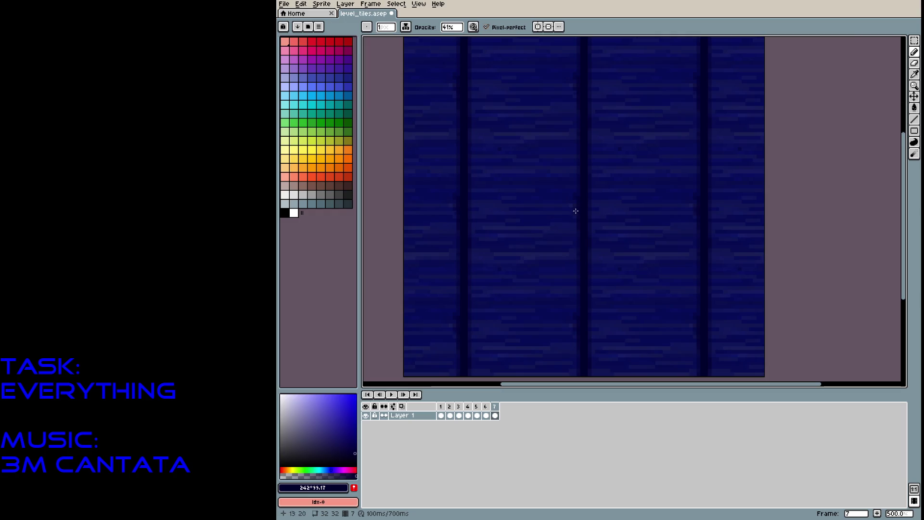
pyautogui.scroll(-2, 596, 165)
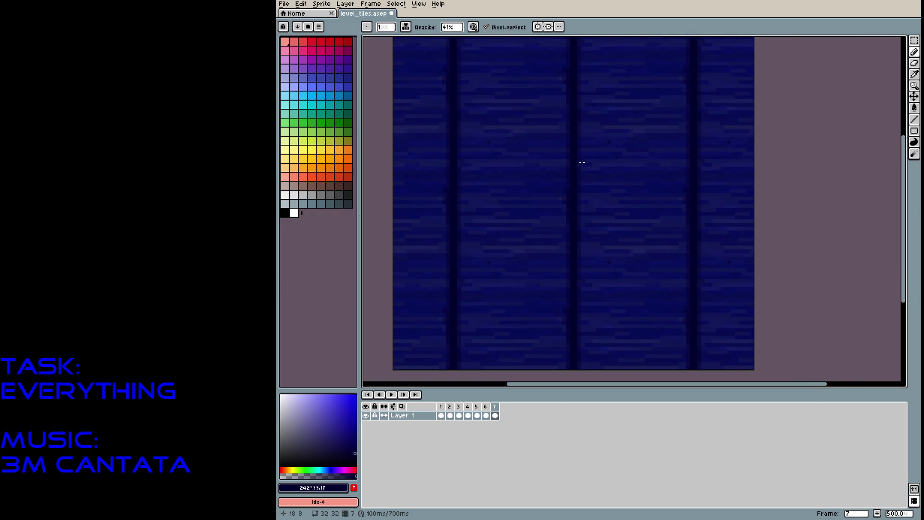
pyautogui.moveTo(581, 163)
pyautogui.mouseDown()
pyautogui.moveTo(582, 203)
pyautogui.moveTo(580, 178)
pyautogui.mouseUp()
pyautogui.hotkey('ctrl', 's')
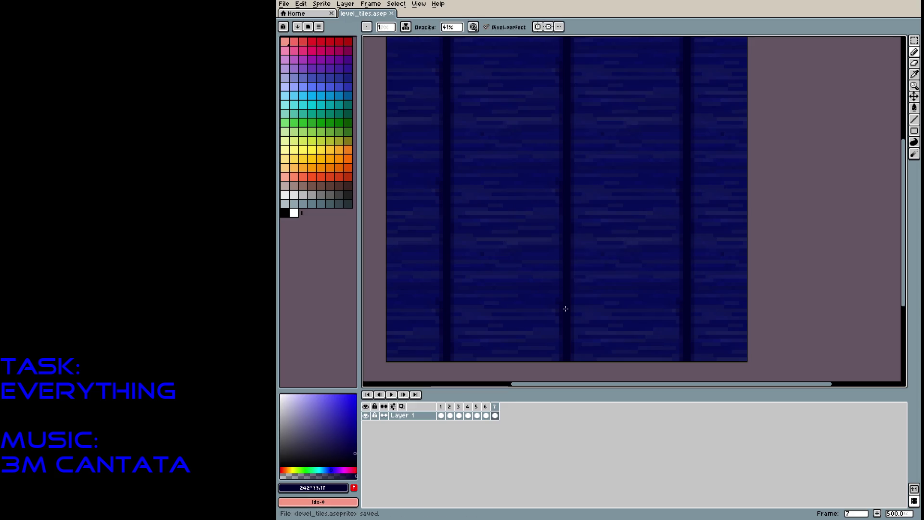
pyautogui.hotkey('alt', 'n')
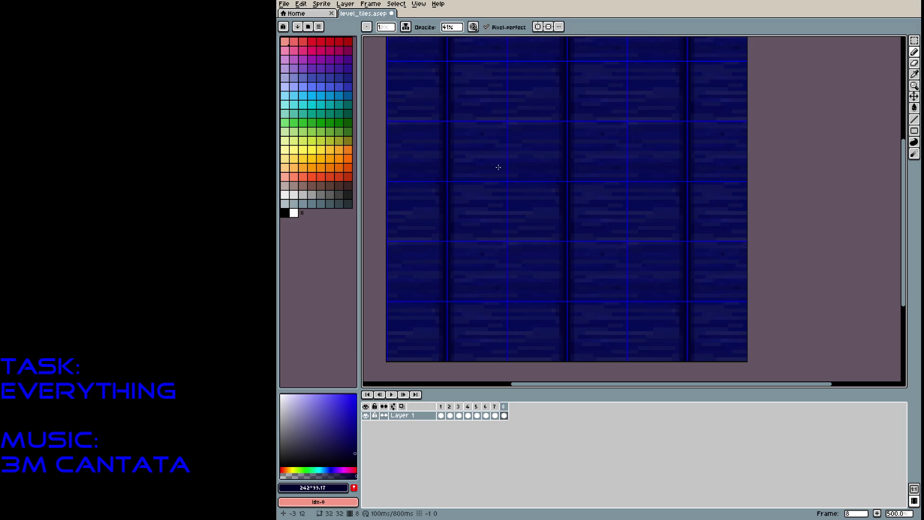
# Select dark grey palette colour 143 with brush opacity at 100%
pyautogui.scroll(2, 506, 168)
pyautogui.scroll(2, 606, 262)
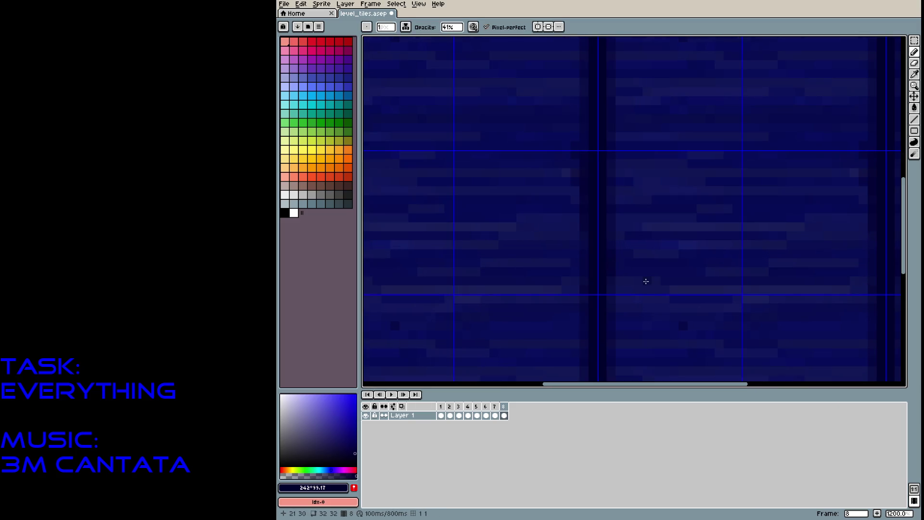
pyautogui.moveTo(610, 248); pyautogui.dragTo(604, 299)
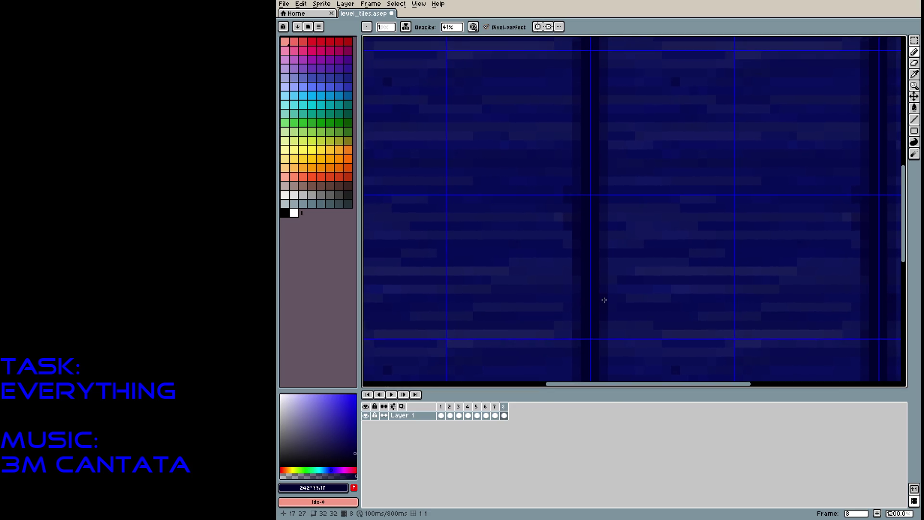
pyautogui.click(349, 197)
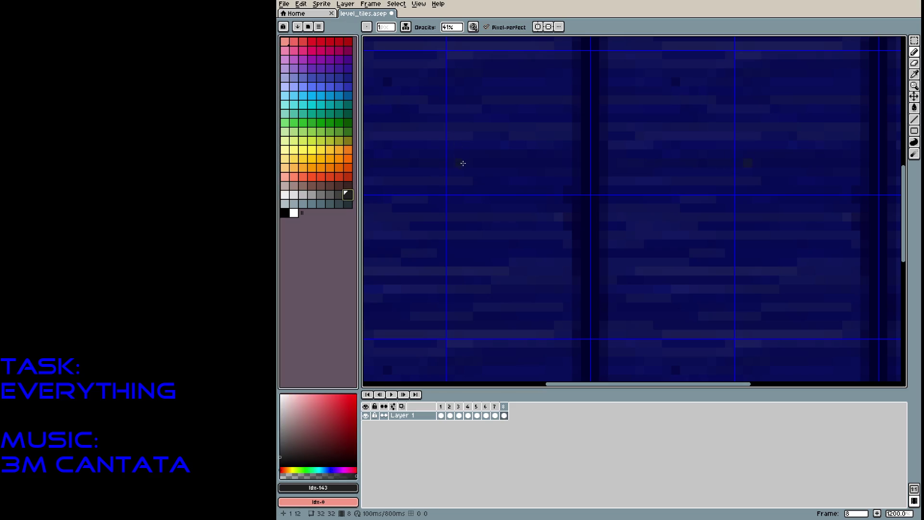
pyautogui.click(452, 27)
pyautogui.moveTo(481, 38); pyautogui.dragTo(568, 34)
# Pencil two small dark grey rings on frame 8's tile
pyautogui.click(451, 163)
pyautogui.moveTo(453, 159)
pyautogui.mouseDown()
pyautogui.moveTo(484, 194)
pyautogui.moveTo(451, 225)
pyautogui.mouseUp()
pyautogui.click(405, 244)
pyautogui.hotkey('ctrl', 'z')
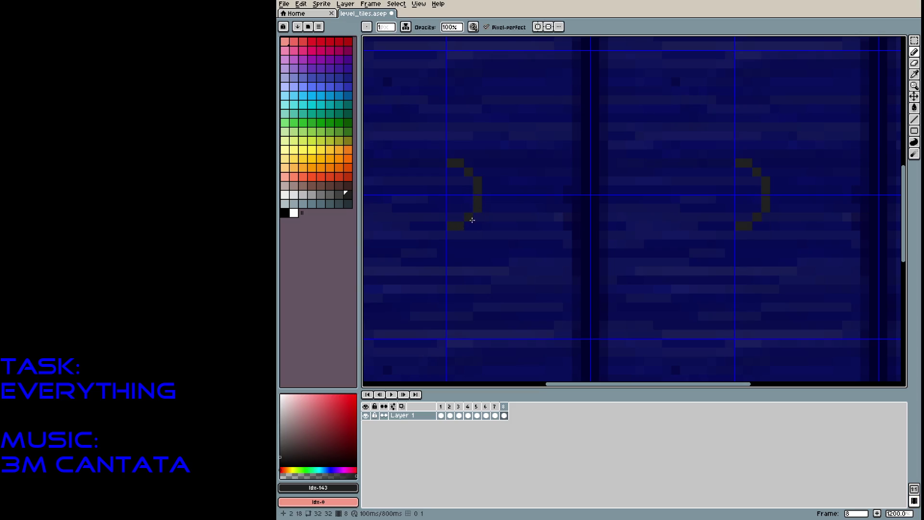
pyautogui.click(441, 163)
pyautogui.moveTo(432, 163)
pyautogui.mouseDown()
pyautogui.moveTo(415, 180)
pyautogui.moveTo(414, 200)
pyautogui.moveTo(423, 218)
pyautogui.moveTo(443, 225)
pyautogui.mouseUp()
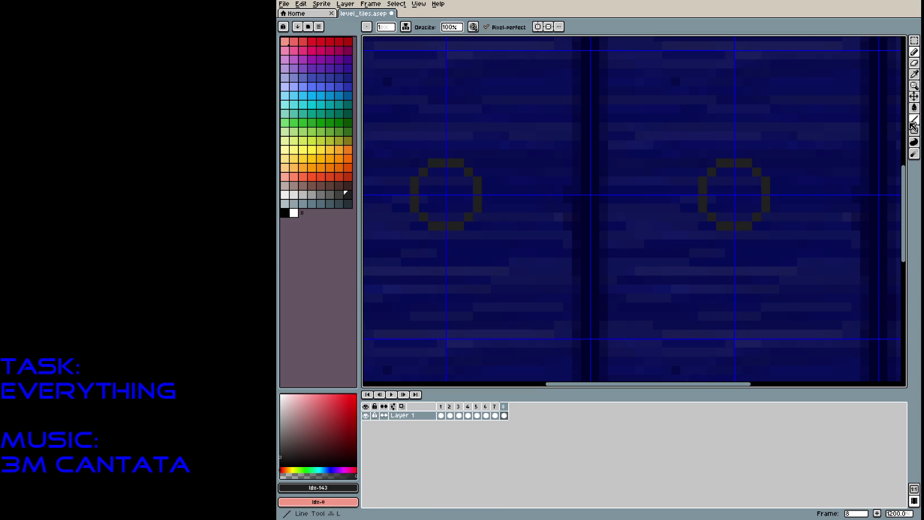
# Draw and fill a dark rectangular band through the rings, plus a block over the left ring
pyautogui.click(914, 131)
pyautogui.moveTo(480, 182); pyautogui.dragTo(696, 208)
pyautogui.moveTo(494, 187); pyautogui.dragTo(682, 201)
pyautogui.moveTo(424, 182)
pyautogui.mouseDown()
pyautogui.moveTo(429, 200)
pyautogui.moveTo(474, 209)
pyautogui.moveTo(434, 193)
pyautogui.moveTo(449, 200)
pyautogui.mouseUp()
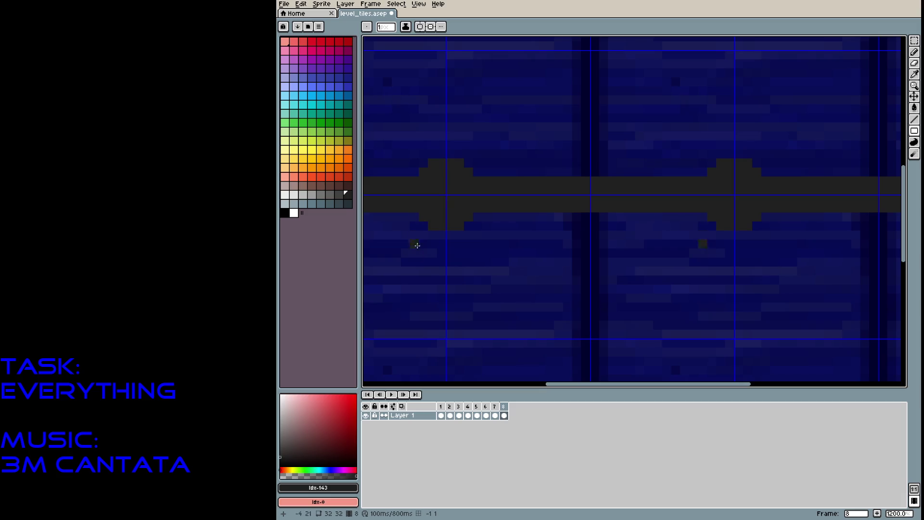
# Draw darker grey straight lines along the dark band
pyautogui.click(281, 461)
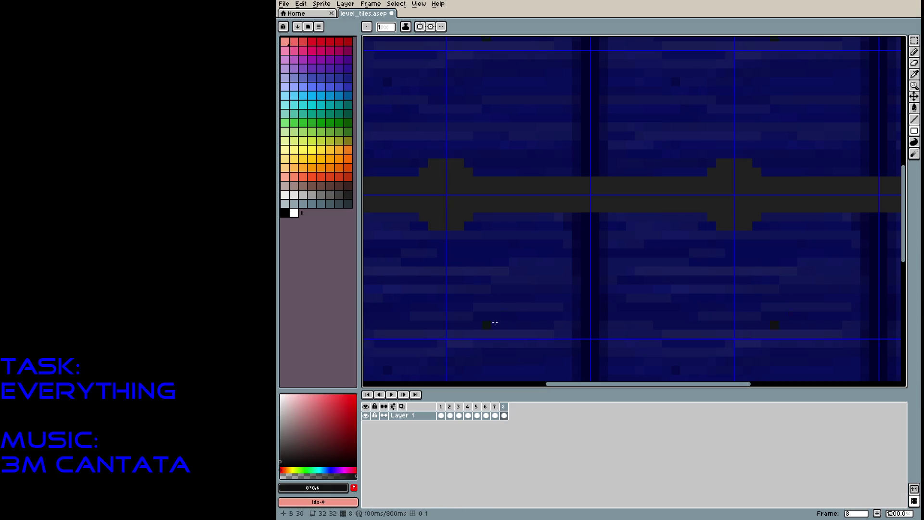
pyautogui.click(914, 120)
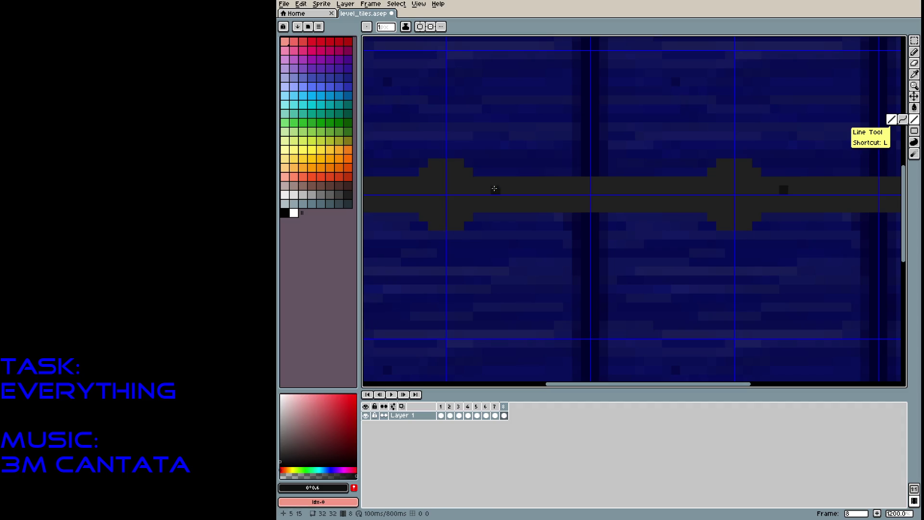
pyautogui.keyDown('alt'); pyautogui.click(441, 194); pyautogui.keyUp('alt')
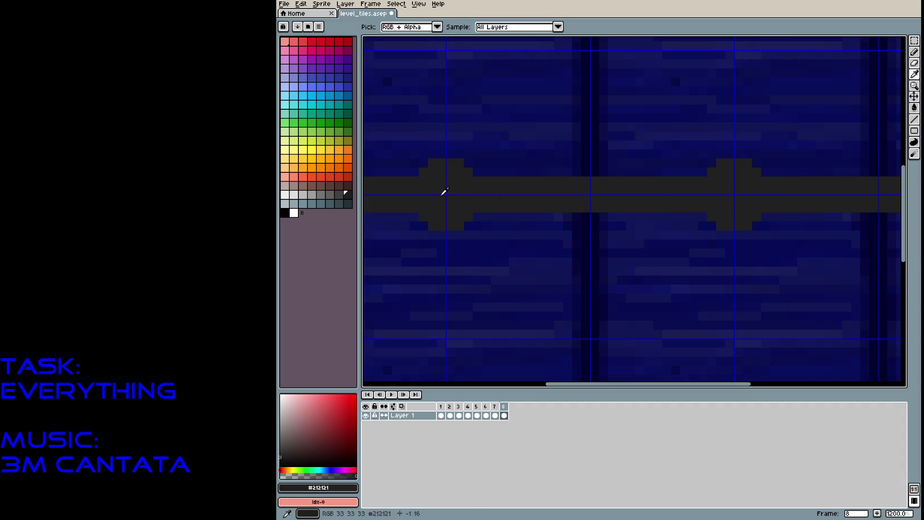
pyautogui.click(281, 458)
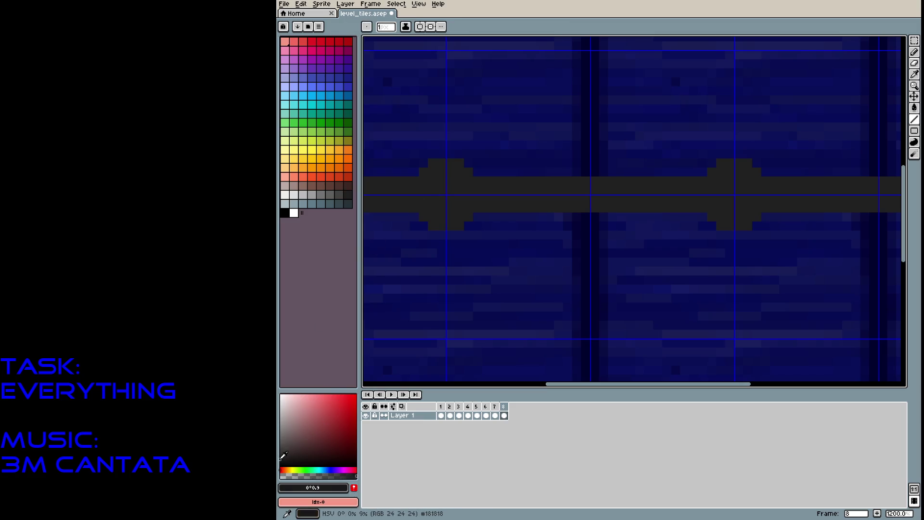
pyautogui.moveTo(723, 182); pyautogui.dragTo(721, 186)
pyautogui.moveTo(433, 197); pyautogui.dragTo(629, 191)
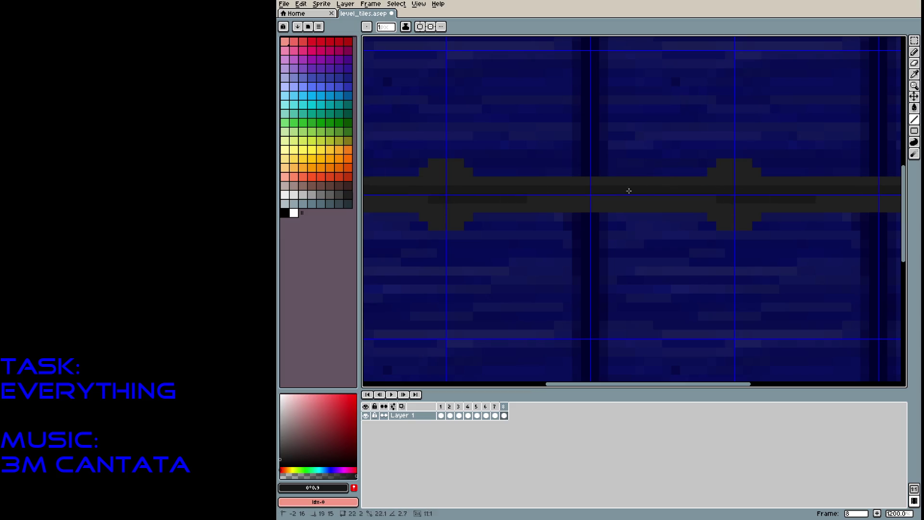
pyautogui.moveTo(723, 191); pyautogui.dragTo(722, 197)
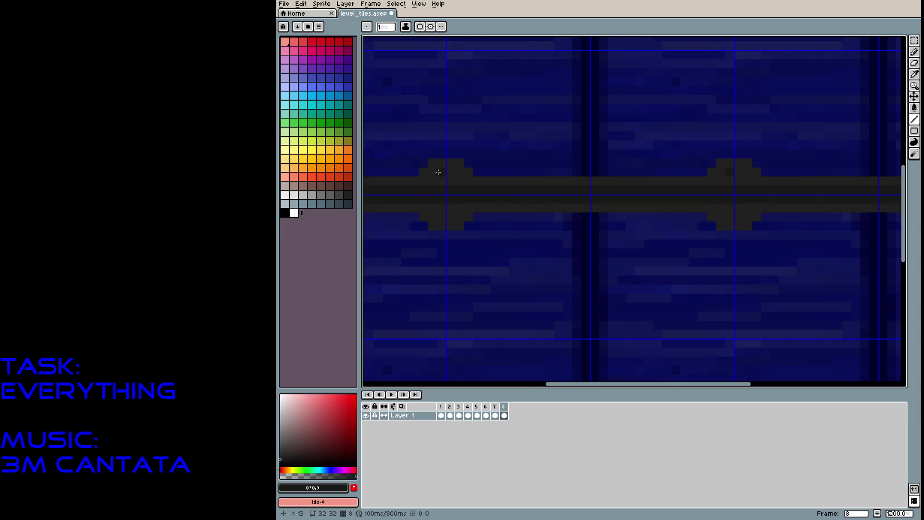
# At about 30% pencil opacity, faintly shade around the bar's bump and along the bar
pyautogui.press('b')
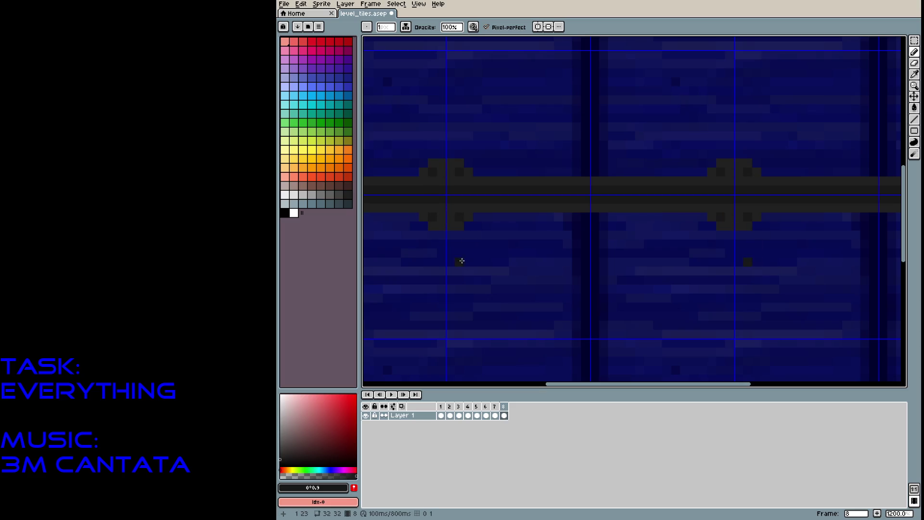
pyautogui.hotkey('ctrl', "'")
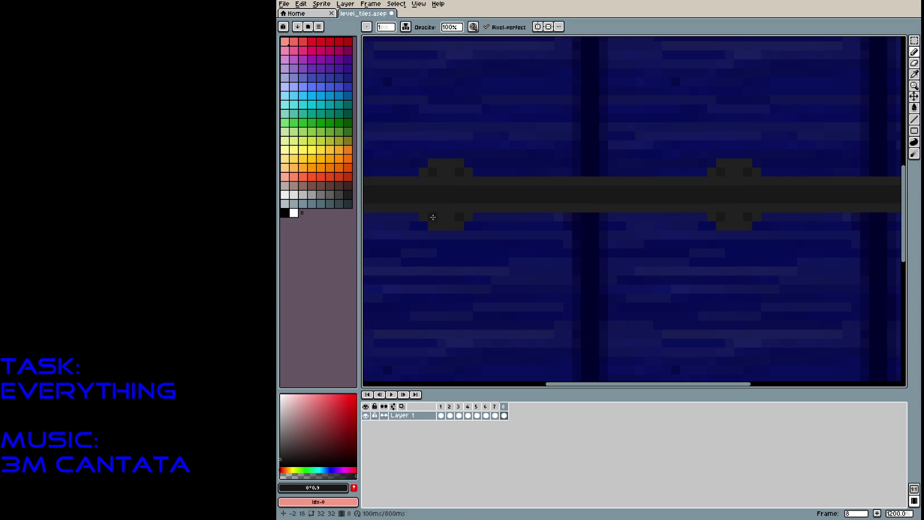
pyautogui.moveTo(451, 27); pyautogui.dragTo(475, 41)
pyautogui.moveTo(711, 179)
pyautogui.mouseDown()
pyautogui.moveTo(681, 173)
pyautogui.moveTo(721, 162)
pyautogui.moveTo(765, 169)
pyautogui.moveTo(762, 178)
pyautogui.mouseUp()
pyautogui.moveTo(737, 207)
pyautogui.mouseDown()
pyautogui.moveTo(715, 221)
pyautogui.moveTo(751, 217)
pyautogui.mouseUp()
pyautogui.moveTo(508, 179); pyautogui.dragTo(443, 176)
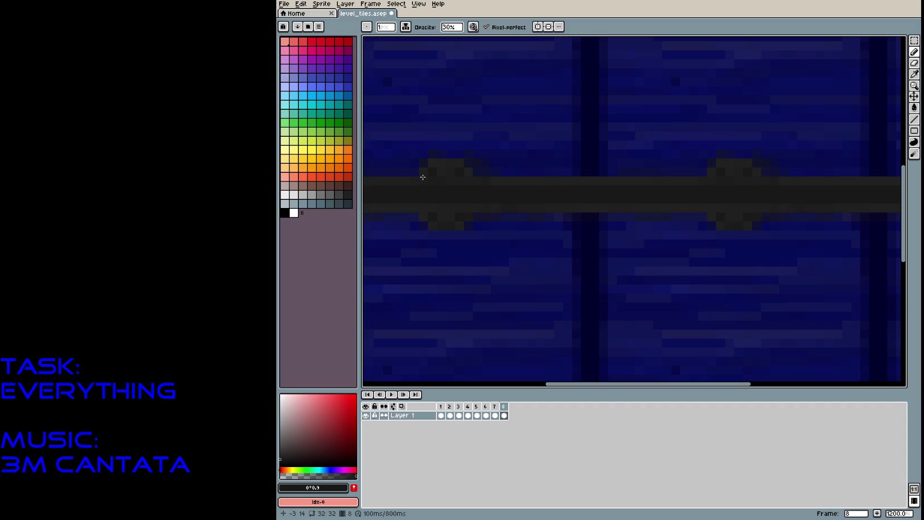
# Dot light grey rivets on and below the bar
pyautogui.click(311, 195)
pyautogui.click(431, 173)
pyautogui.click(459, 172)
pyautogui.moveTo(449, 225); pyautogui.dragTo(442, 216)
pyautogui.click(460, 217)
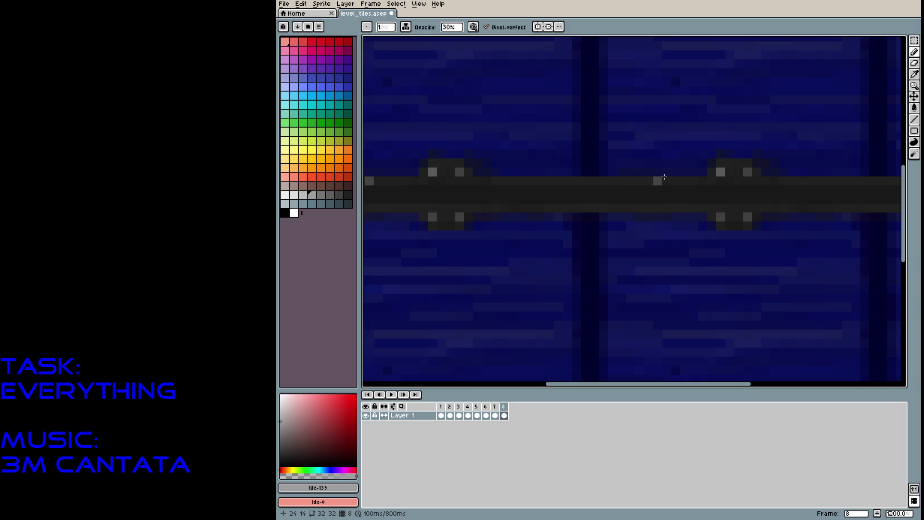
pyautogui.scroll(-7, 664, 177)
pyautogui.scroll(3, 676, 260)
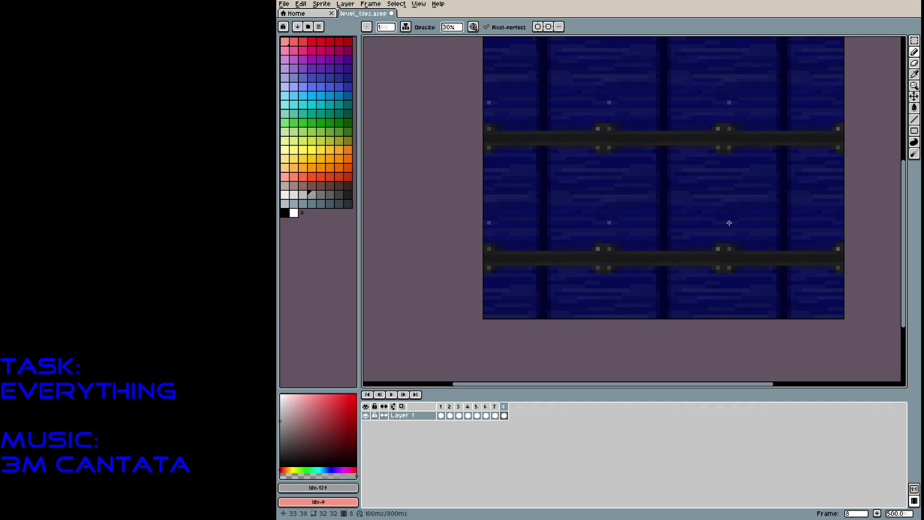
# Save level_tiles, preview the tile frames from frame 1 onward, then add blank frame 9
pyautogui.hotkey('ctrl', 's')
pyautogui.press('Return')
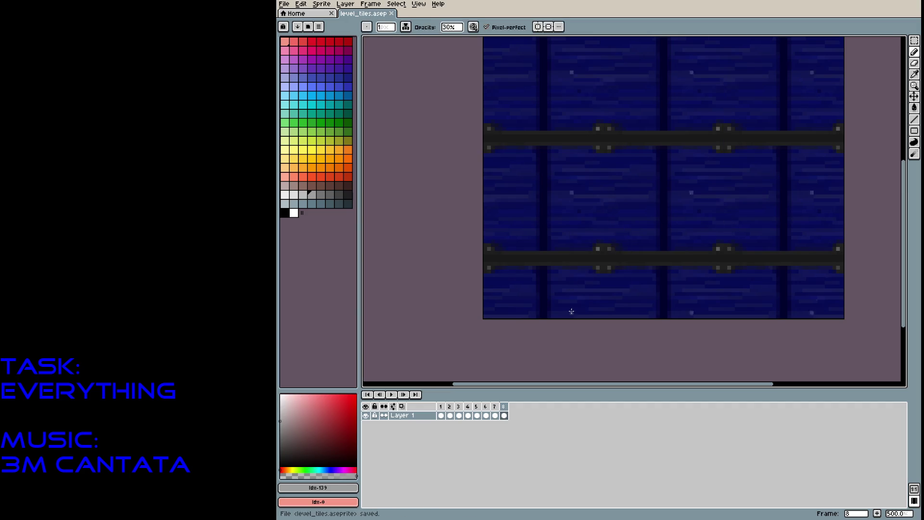
pyautogui.click(441, 407)
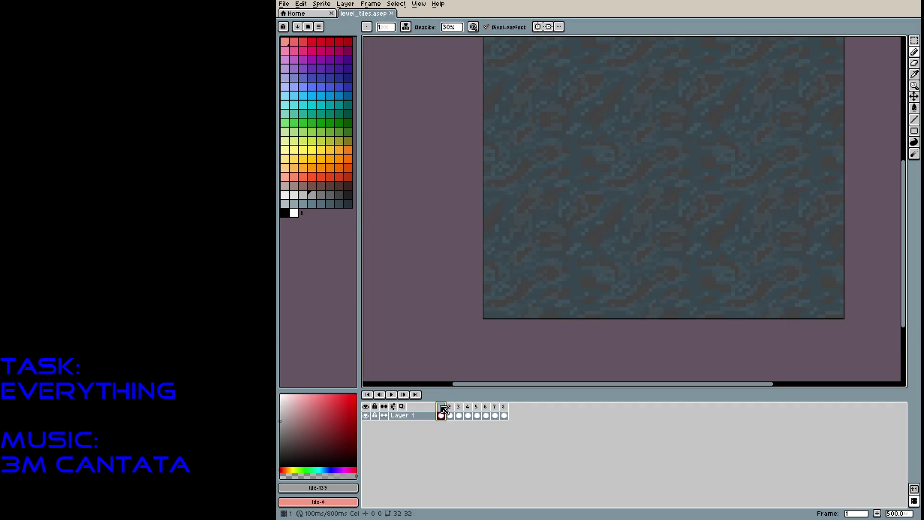
pyautogui.press('Right')
pyautogui.press('Right')
pyautogui.press('Right')
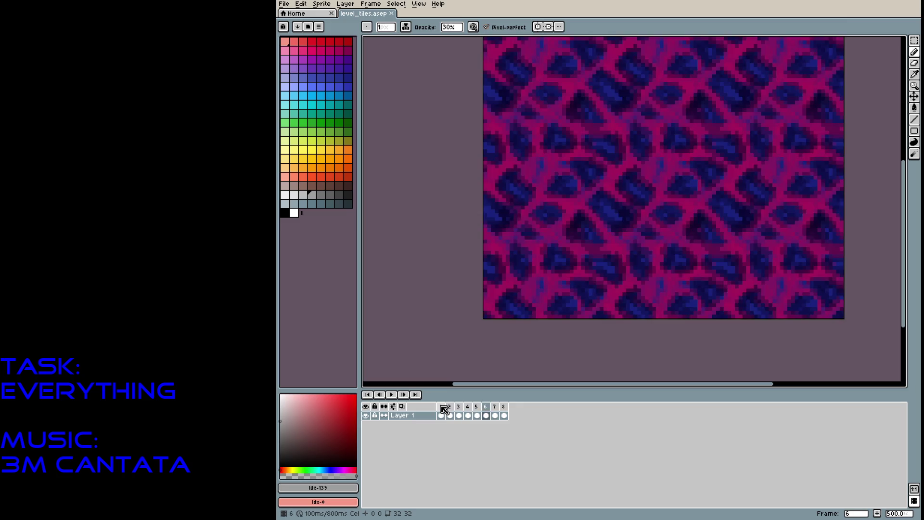
pyautogui.press('Right')
pyautogui.press('Right')
pyautogui.press('Return')
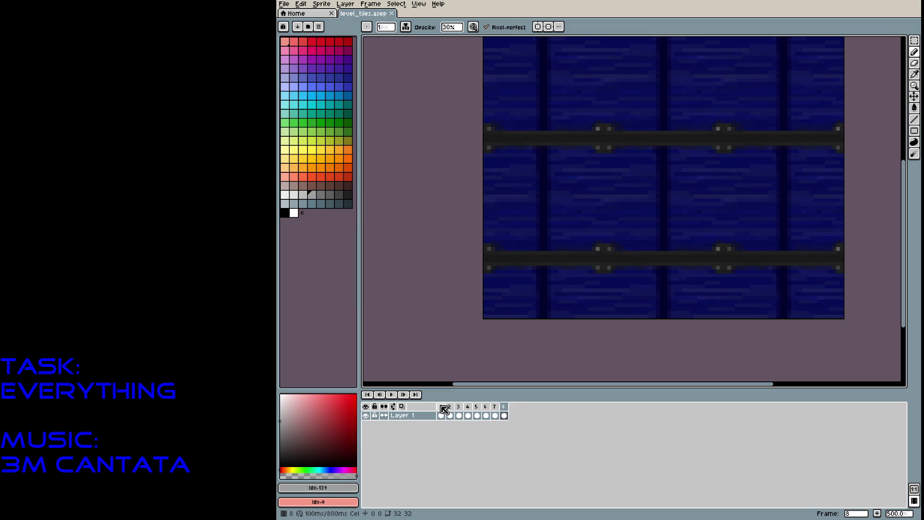
pyautogui.hotkey('alt', 'b')
pyautogui.scroll(2, 625, 241)
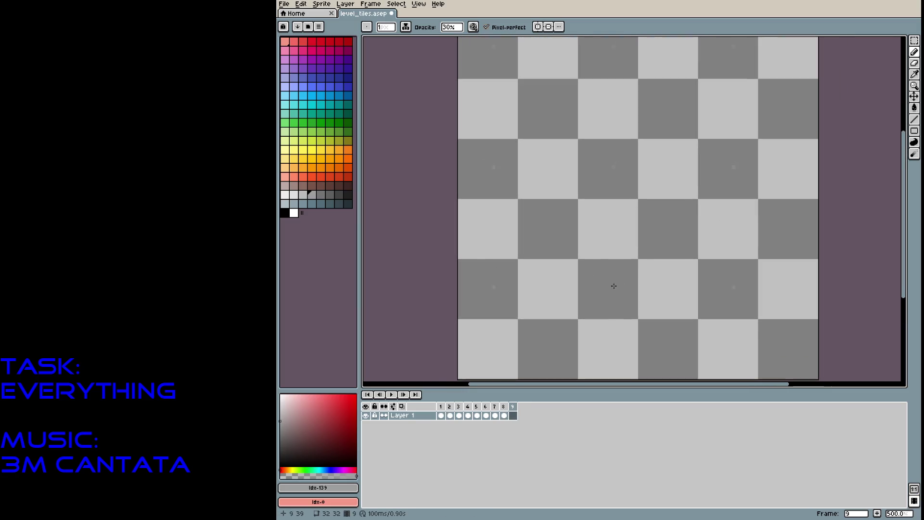
# Choose a muted dark green and flood-fill frame 9's empty canvas with it
pyautogui.click(348, 122)
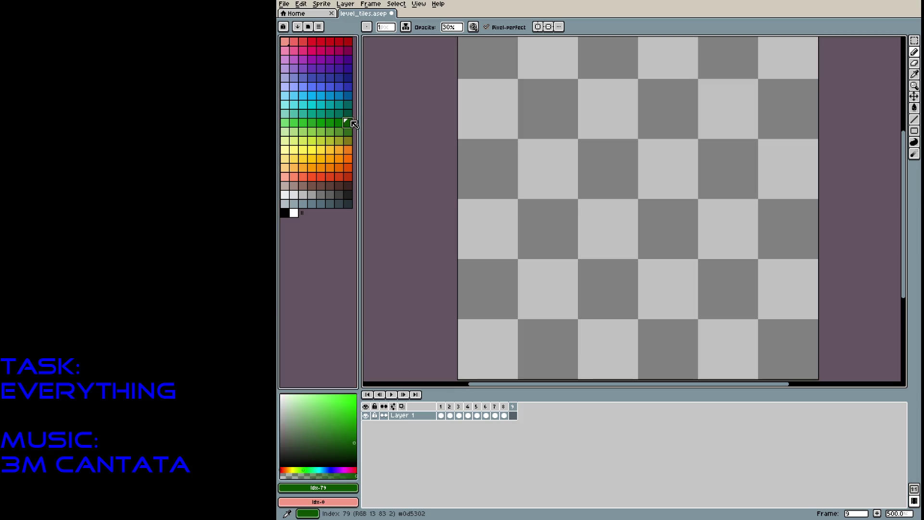
pyautogui.click(298, 445)
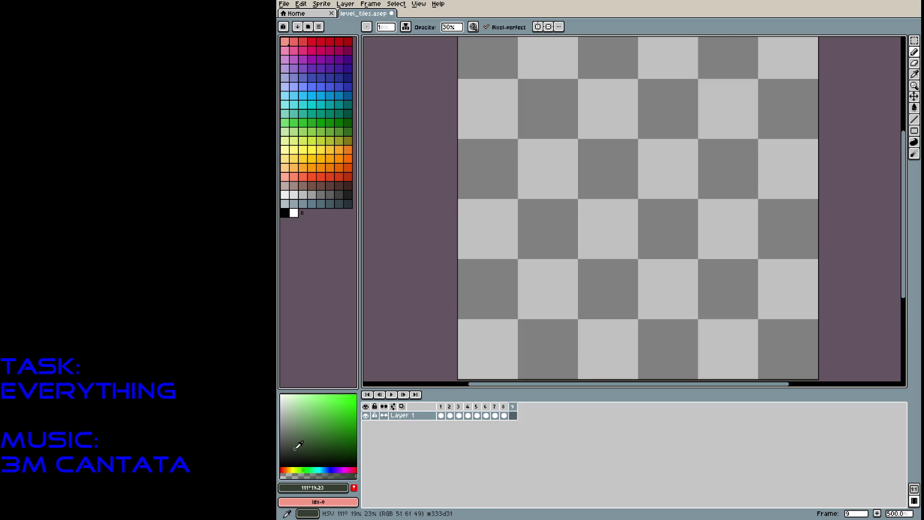
pyautogui.moveTo(298, 445); pyautogui.dragTo(303, 444)
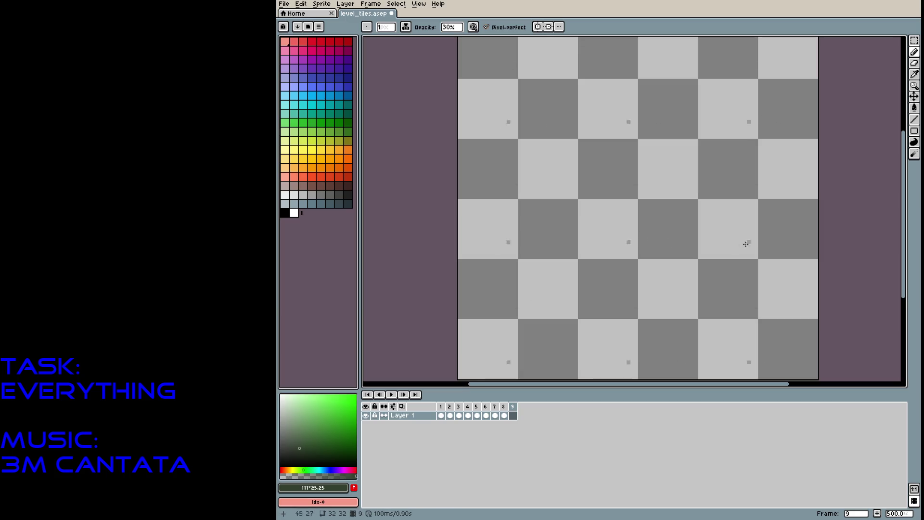
pyautogui.press('g')
pyautogui.click(738, 244)
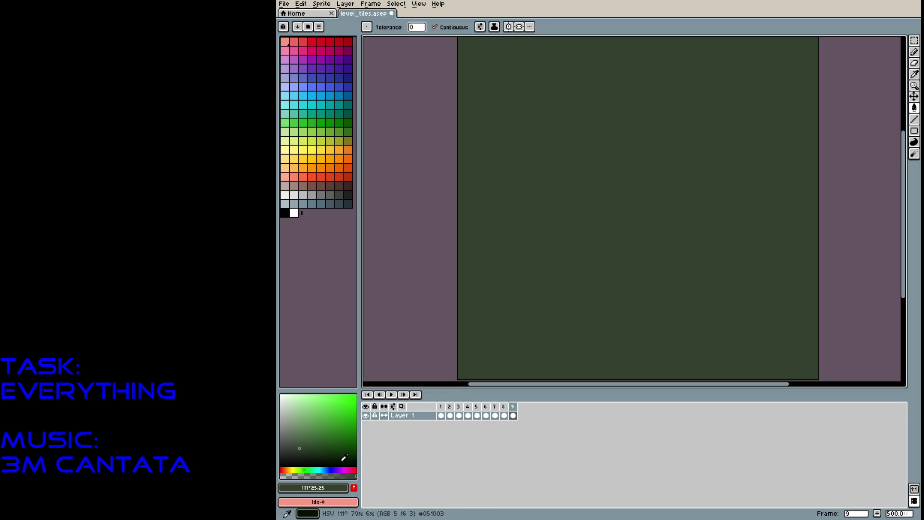
# With a darker green pencil, draw branching crack lines outlining stones across frame 9's tile
pyautogui.click(350, 458)
pyautogui.press('b')
pyautogui.moveTo(565, 225)
pyautogui.mouseDown()
pyautogui.moveTo(621, 197)
pyautogui.moveTo(643, 170)
pyautogui.mouseUp()
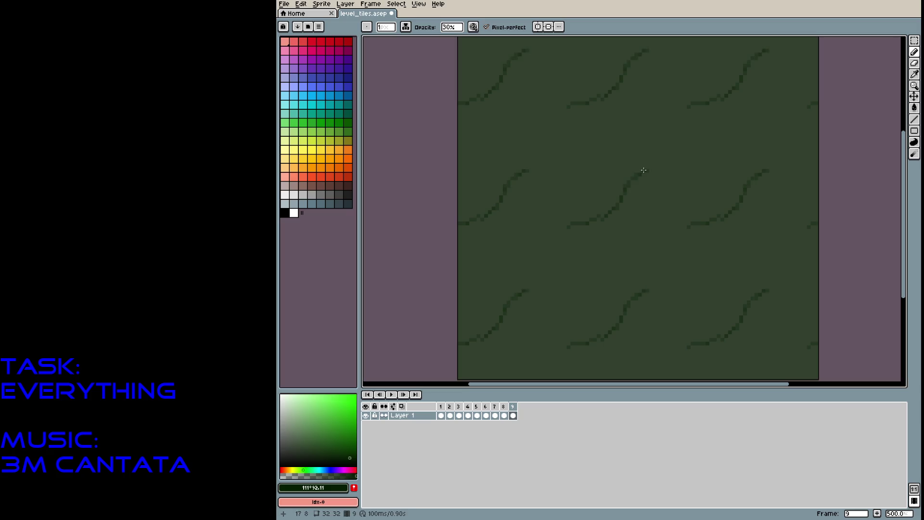
pyautogui.moveTo(576, 142)
pyautogui.mouseDown()
pyautogui.moveTo(615, 151)
pyautogui.moveTo(628, 173)
pyautogui.mouseUp()
pyautogui.moveTo(628, 173); pyautogui.dragTo(621, 185)
pyautogui.moveTo(642, 150)
pyautogui.mouseDown()
pyautogui.moveTo(642, 128)
pyautogui.moveTo(687, 108)
pyautogui.mouseUp()
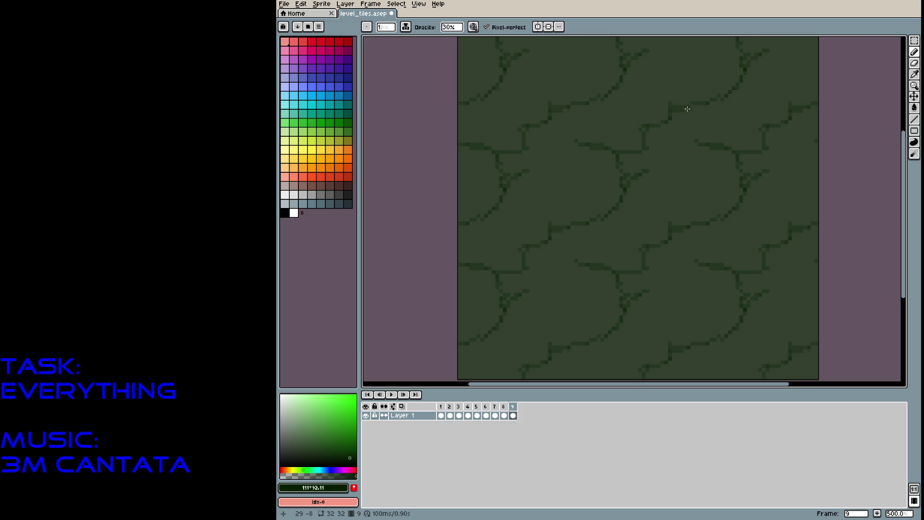
pyautogui.moveTo(569, 109); pyautogui.dragTo(579, 143)
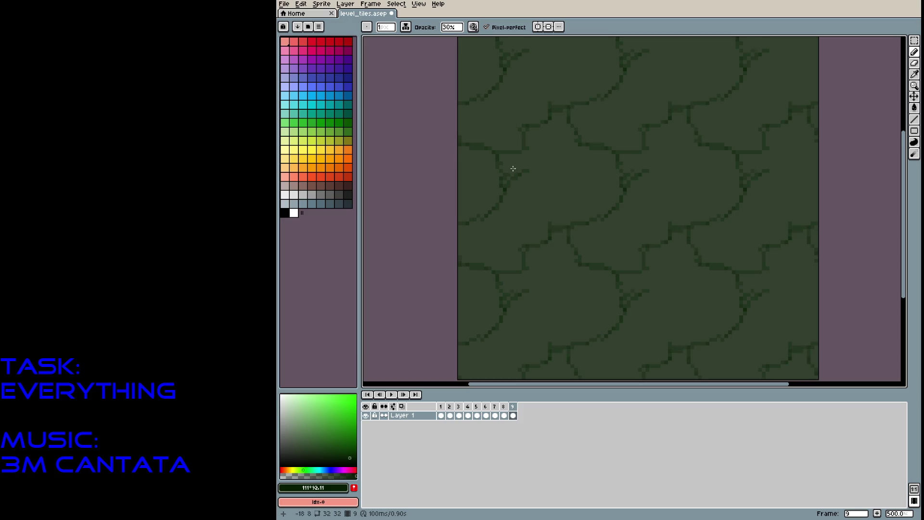
pyautogui.moveTo(523, 151); pyautogui.dragTo(540, 163)
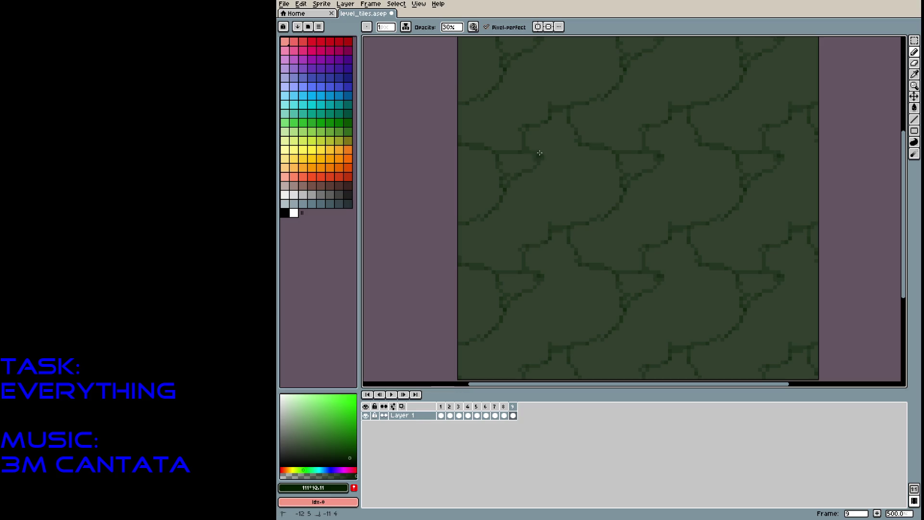
pyautogui.moveTo(519, 210)
pyautogui.mouseDown()
pyautogui.moveTo(540, 207)
pyautogui.moveTo(549, 218)
pyautogui.mouseUp()
pyautogui.moveTo(553, 165)
pyautogui.mouseDown()
pyautogui.moveTo(579, 199)
pyautogui.moveTo(551, 193)
pyautogui.moveTo(583, 202)
pyautogui.moveTo(569, 155)
pyautogui.mouseUp()
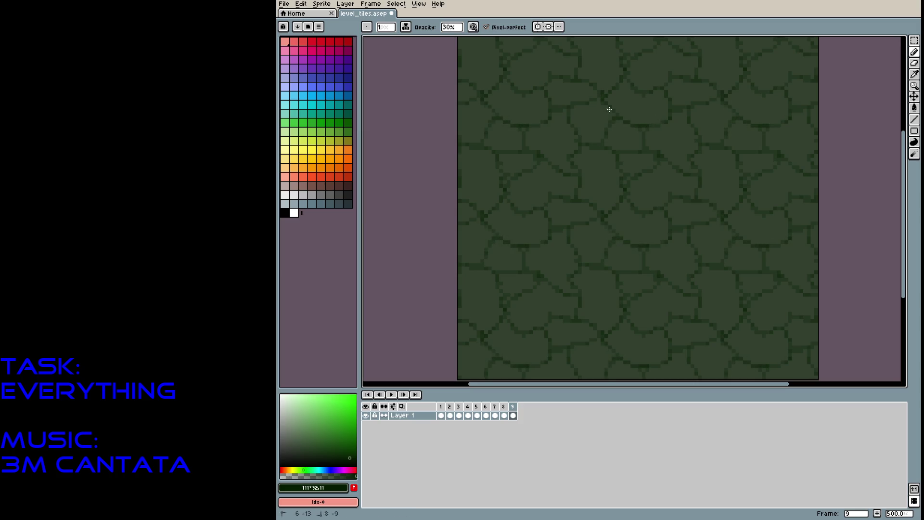
pyautogui.moveTo(574, 159)
pyautogui.mouseDown()
pyautogui.moveTo(574, 169)
pyautogui.moveTo(582, 148)
pyautogui.mouseUp()
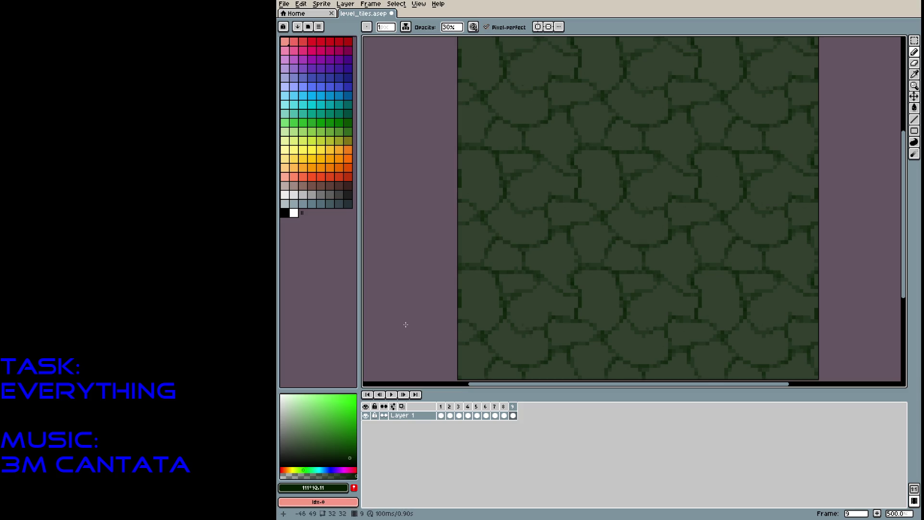
pyautogui.click(454, 27)
# At 11% then 5% opacity with a 3 px brush, softly shade the central stones
pyautogui.moveTo(469, 38); pyautogui.dragTo(455, 39)
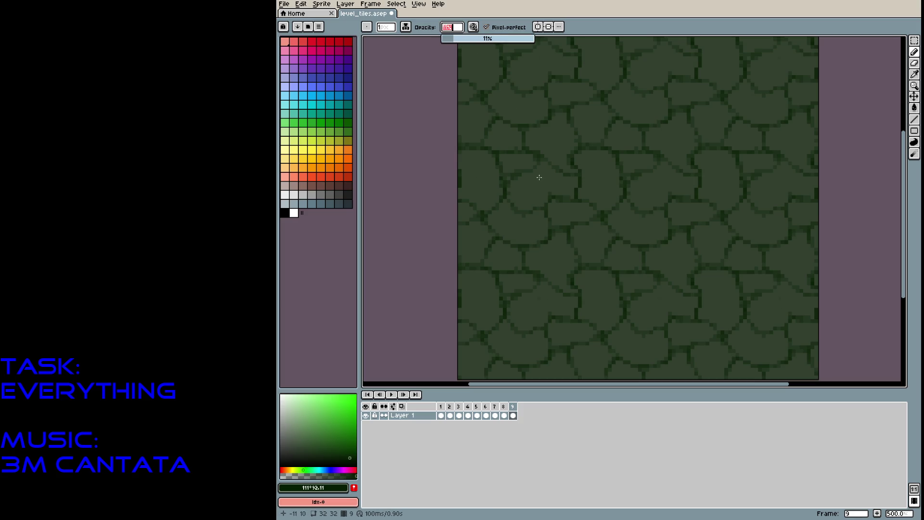
pyautogui.click(514, 186)
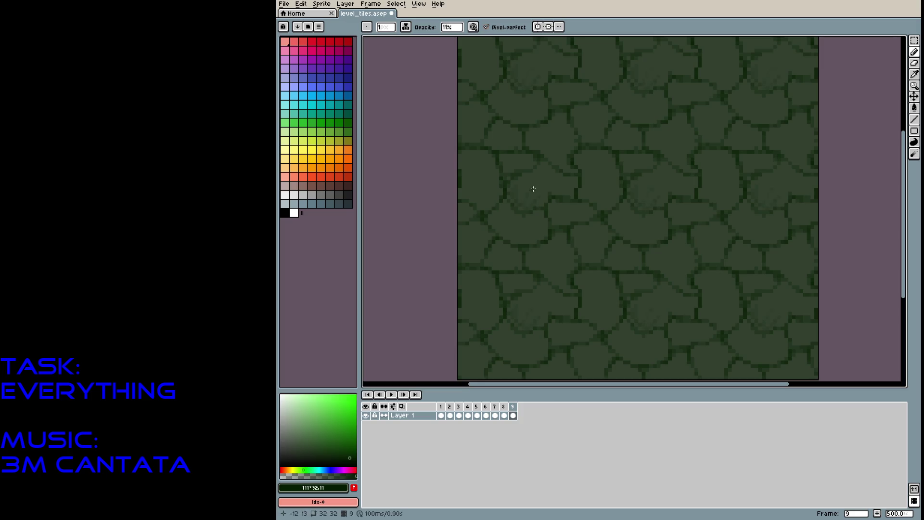
pyautogui.press('+')
pyautogui.click(451, 27)
pyautogui.click(450, 41)
pyautogui.click(541, 187)
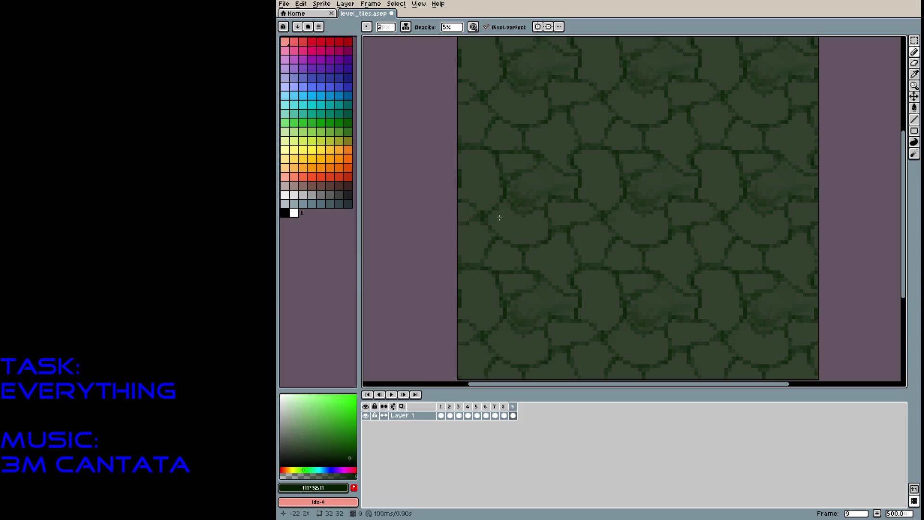
pyautogui.press('+')
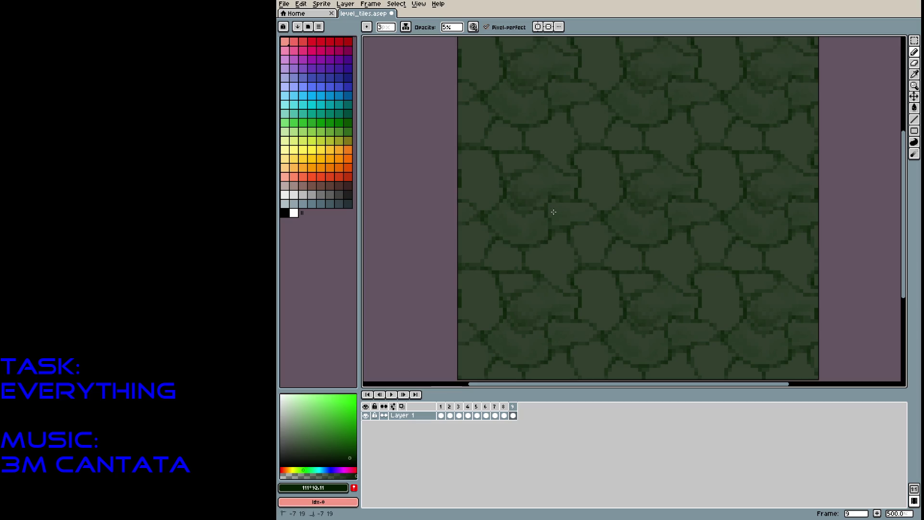
pyautogui.moveTo(584, 195); pyautogui.dragTo(607, 205)
pyautogui.moveTo(599, 168)
pyautogui.mouseDown()
pyautogui.moveTo(529, 134)
pyautogui.moveTo(547, 151)
pyautogui.mouseUp()
pyautogui.moveTo(558, 118); pyautogui.dragTo(489, 133)
pyautogui.moveTo(479, 199); pyautogui.dragTo(530, 159)
# Enlarge the brush to 4 px and faintly shade the remaining stones
pyautogui.press('+')
pyautogui.moveTo(628, 140)
pyautogui.mouseDown()
pyautogui.moveTo(617, 139)
pyautogui.moveTo(674, 129)
pyautogui.mouseUp()
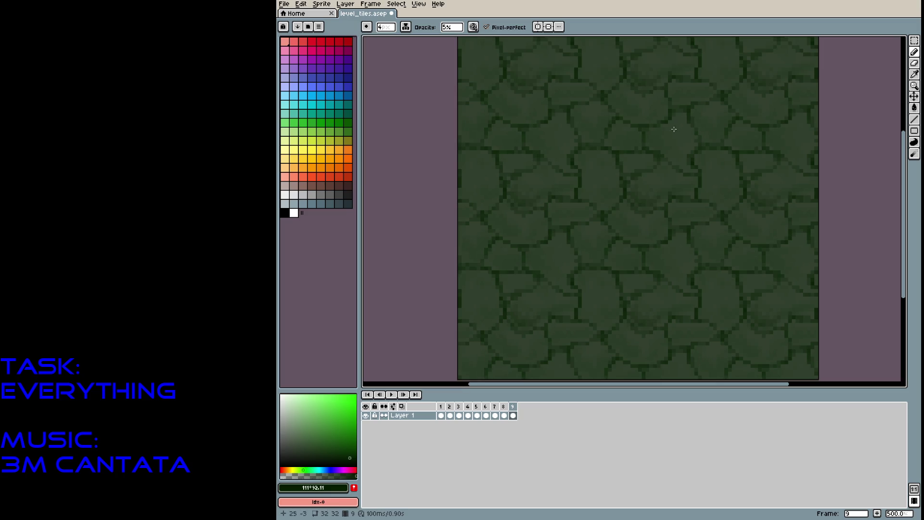
pyautogui.moveTo(649, 99)
pyautogui.mouseDown()
pyautogui.moveTo(697, 91)
pyautogui.moveTo(654, 74)
pyautogui.moveTo(668, 85)
pyautogui.mouseUp()
pyautogui.moveTo(660, 279)
pyautogui.mouseDown()
pyautogui.moveTo(602, 302)
pyautogui.moveTo(615, 313)
pyautogui.mouseUp()
pyautogui.moveTo(722, 134)
pyautogui.mouseDown()
pyautogui.moveTo(706, 124)
pyautogui.moveTo(626, 173)
pyautogui.mouseUp()
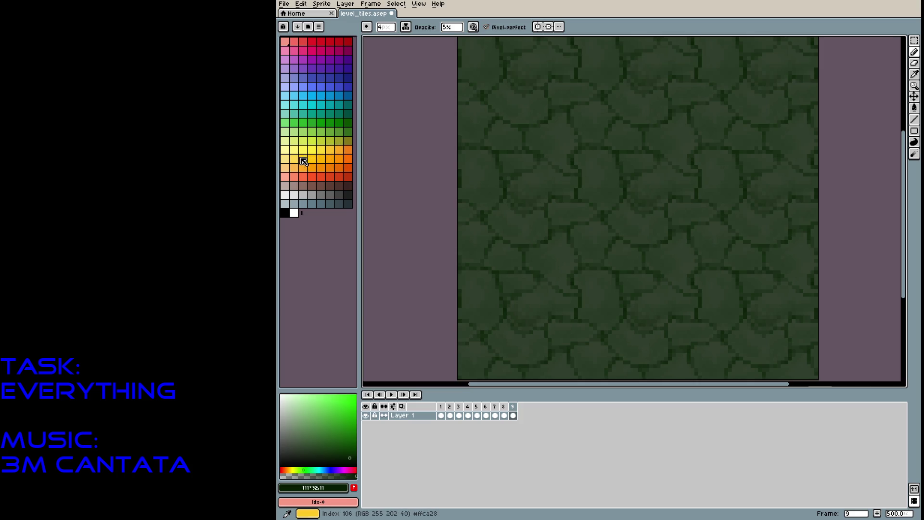
# Try out a muted yellowish grey and a dark brown as drawing colours
pyautogui.click(312, 151)
pyautogui.click(291, 440)
pyautogui.click(293, 444)
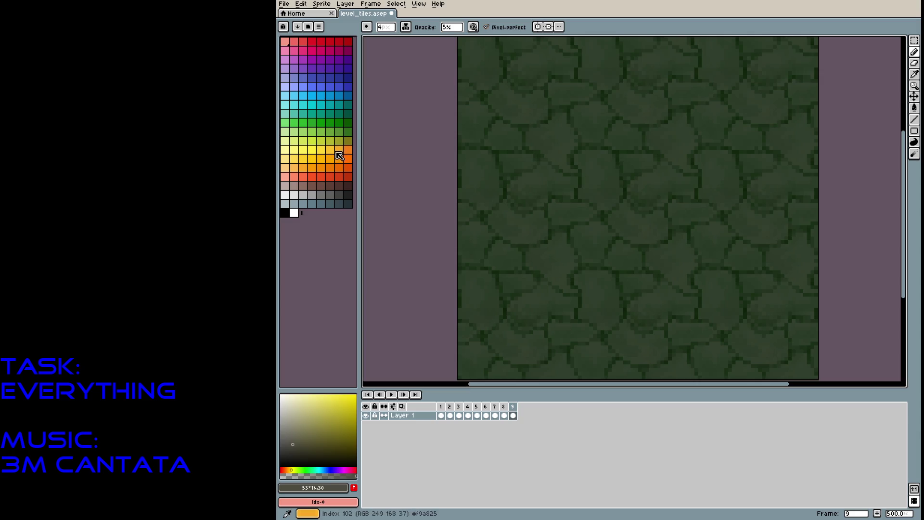
pyautogui.click(330, 167)
pyautogui.click(289, 450)
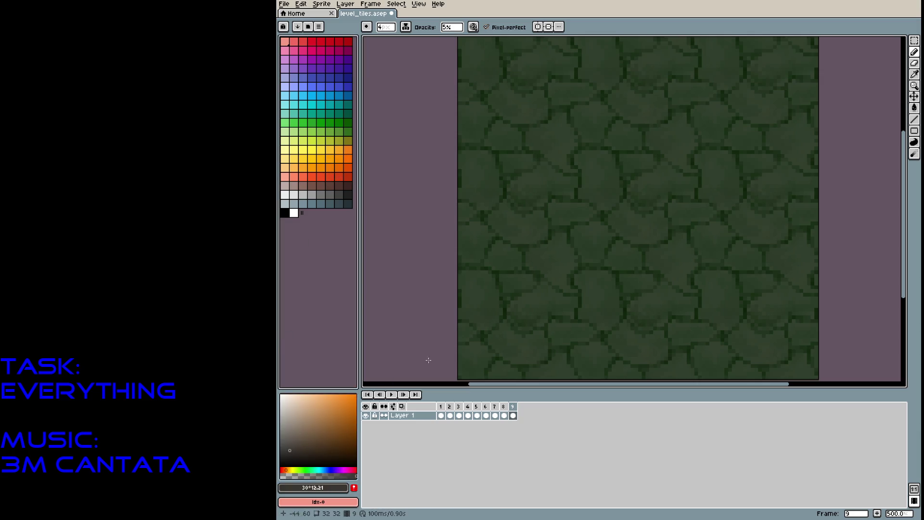
pyautogui.click(303, 446)
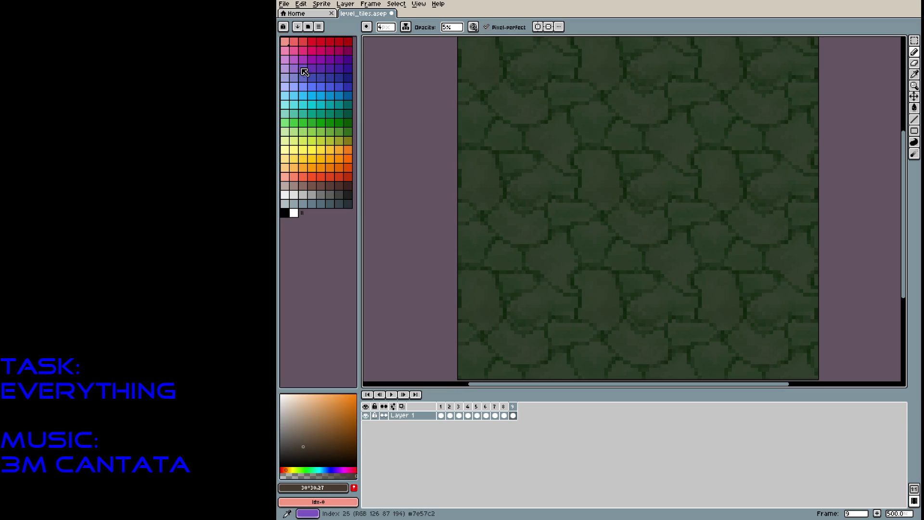
# Brush faint dark purple-grey tints onto a few stones
pyautogui.click(303, 59)
pyautogui.click(287, 446)
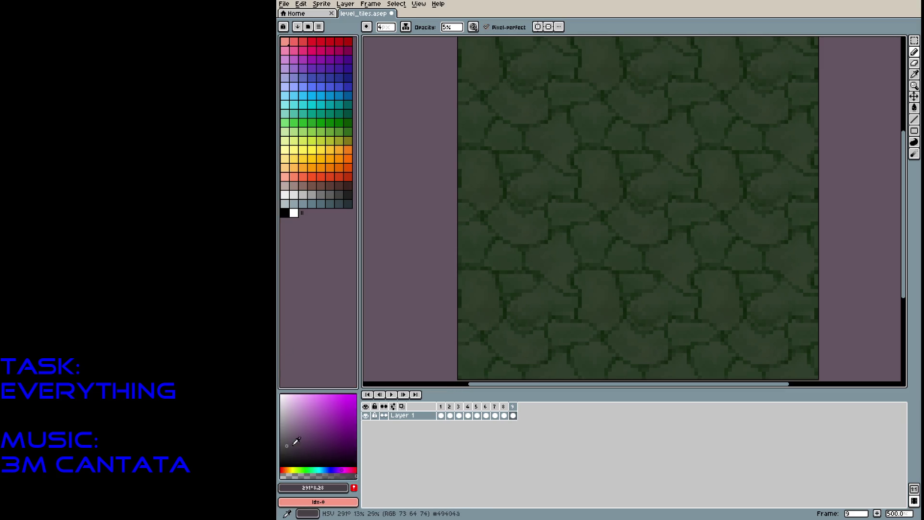
pyautogui.moveTo(658, 177); pyautogui.dragTo(672, 153)
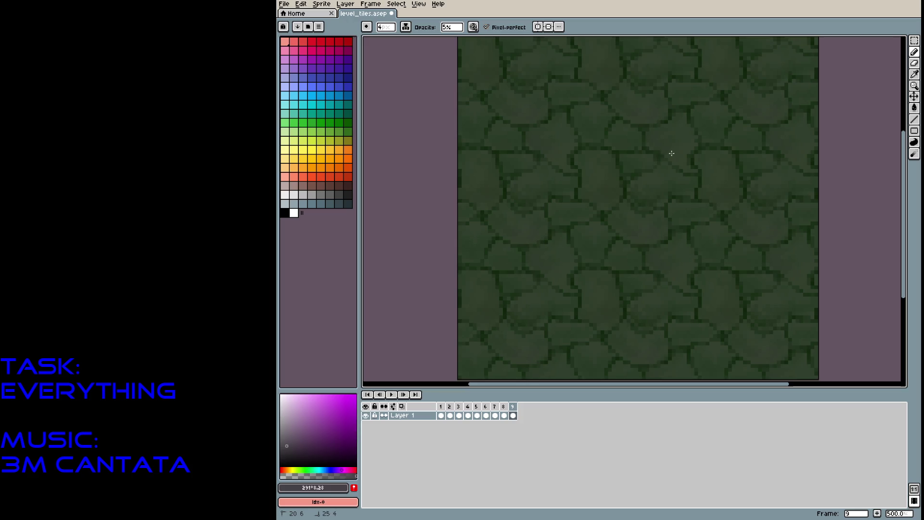
pyautogui.moveTo(618, 135); pyautogui.dragTo(630, 140)
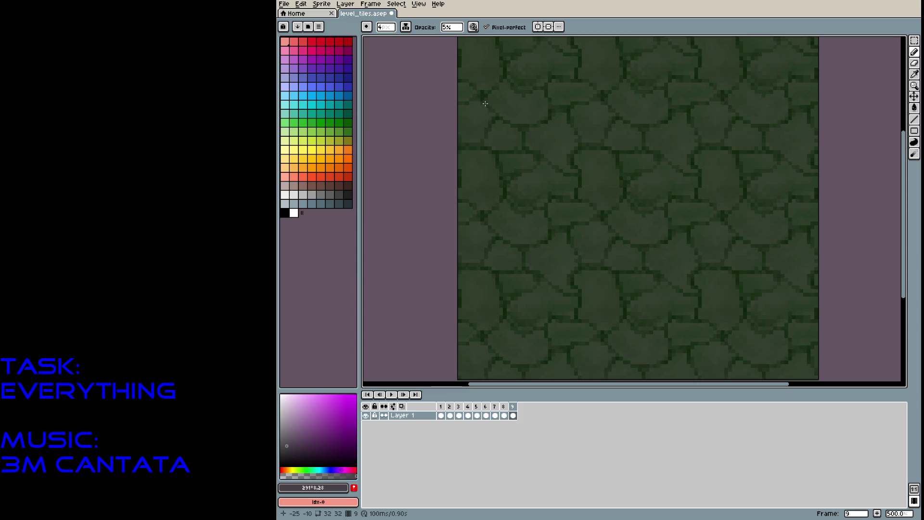
pyautogui.click(314, 435)
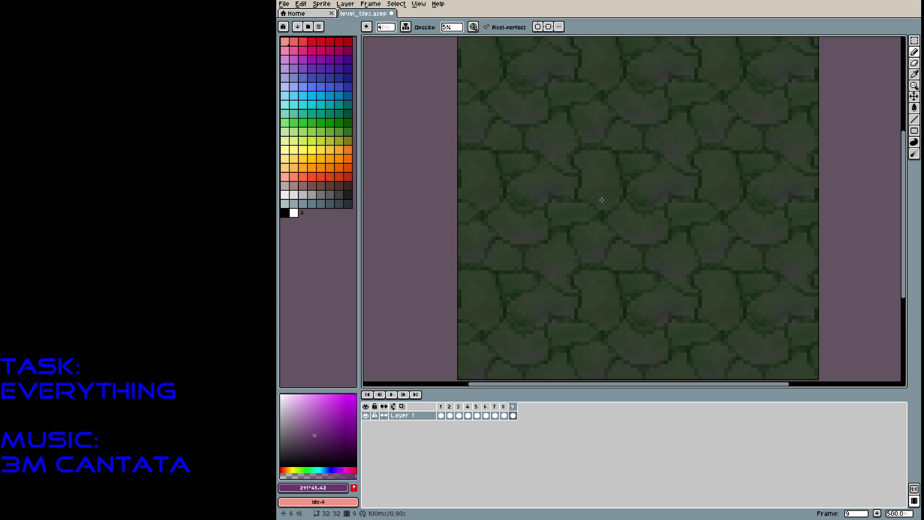
pyautogui.moveTo(601, 199); pyautogui.dragTo(584, 213)
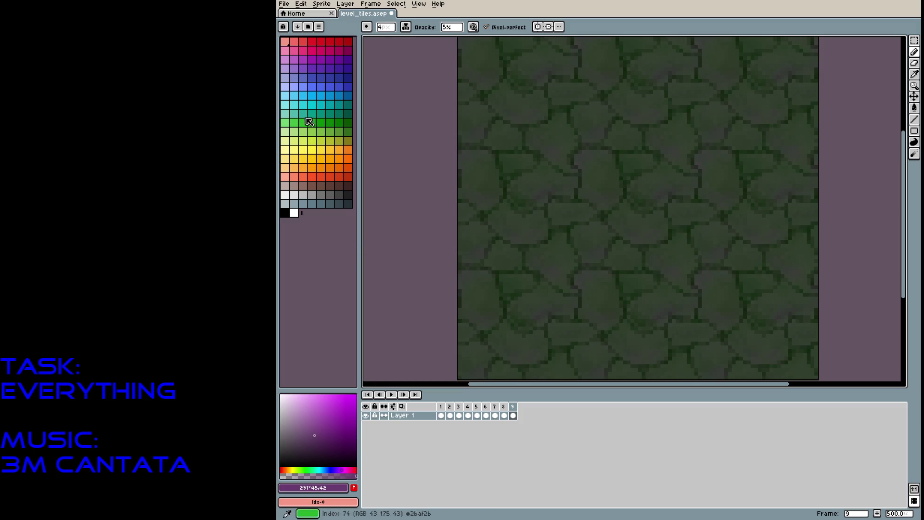
# Replace an undone cyan test stroke with faint pale blue-grey highlights on the stones
pyautogui.click(294, 95)
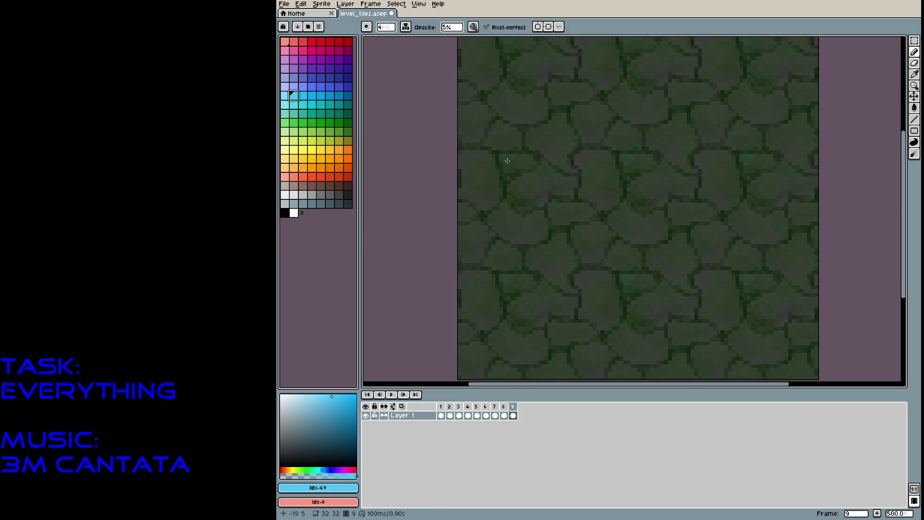
pyautogui.moveTo(503, 157); pyautogui.dragTo(532, 156)
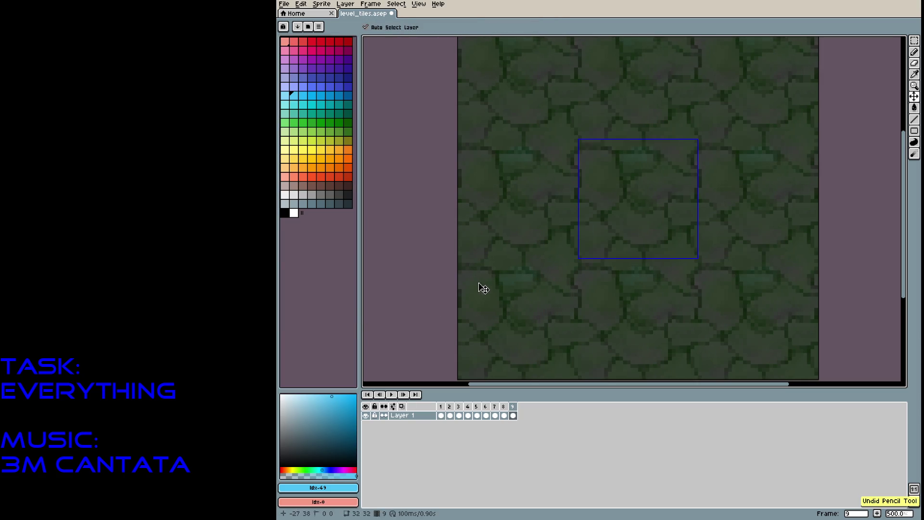
pyautogui.hotkey('ctrl', 'z')
pyautogui.click(308, 411)
pyautogui.click(299, 412)
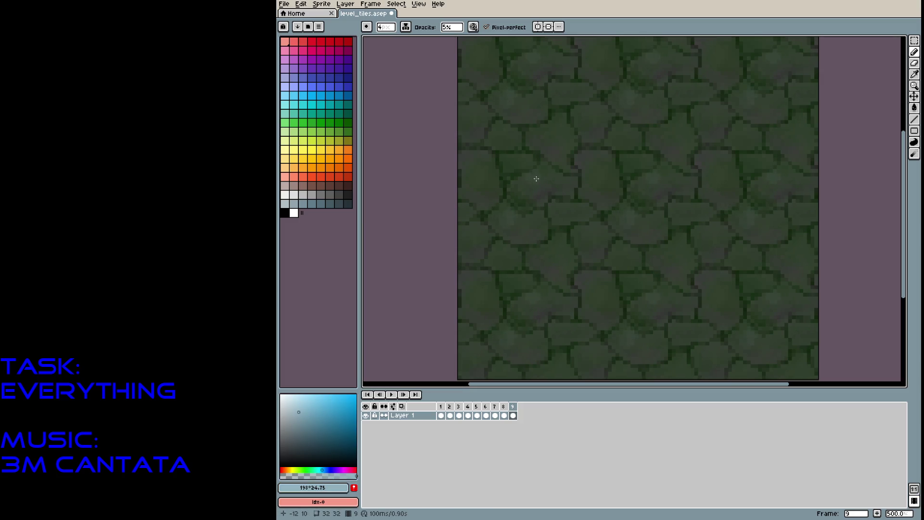
pyautogui.moveTo(522, 183); pyautogui.dragTo(553, 170)
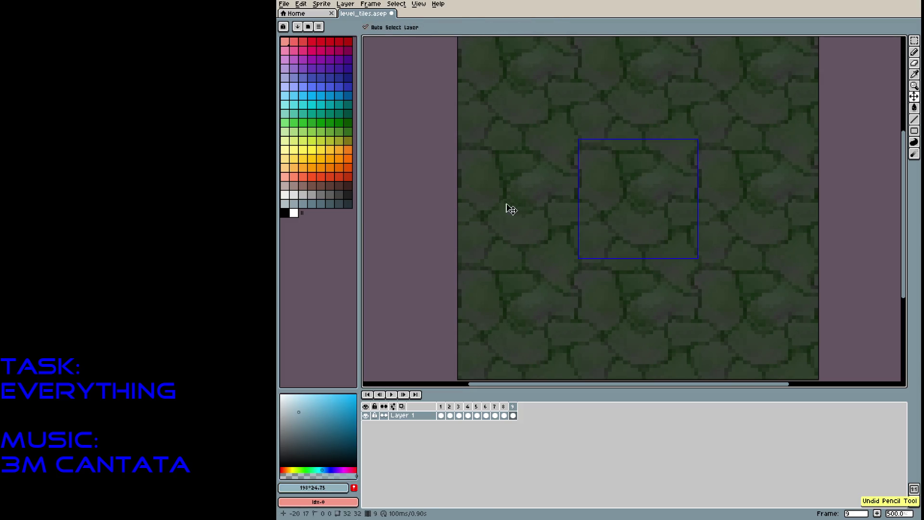
pyautogui.click(298, 432)
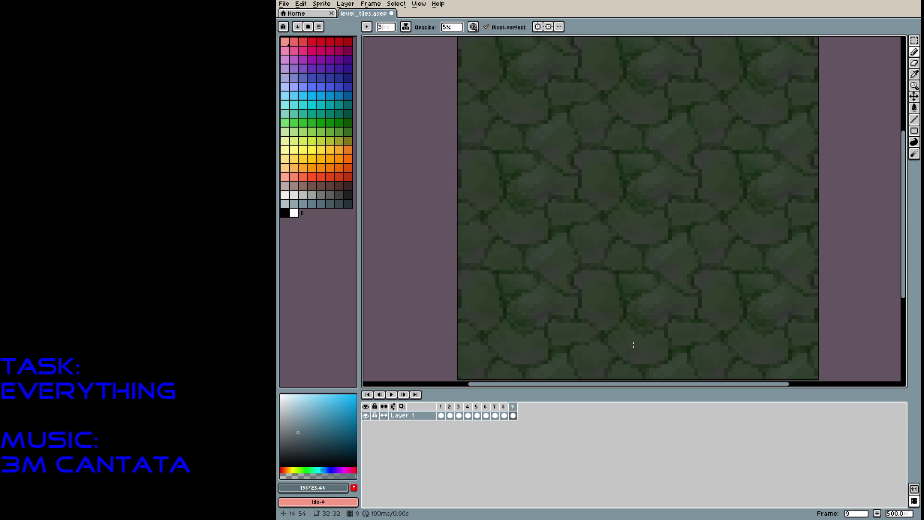
# Sample dark greens from the cobblestones and set a 5 px brush at 9% opacity
pyautogui.scroll(5, 596, 291)
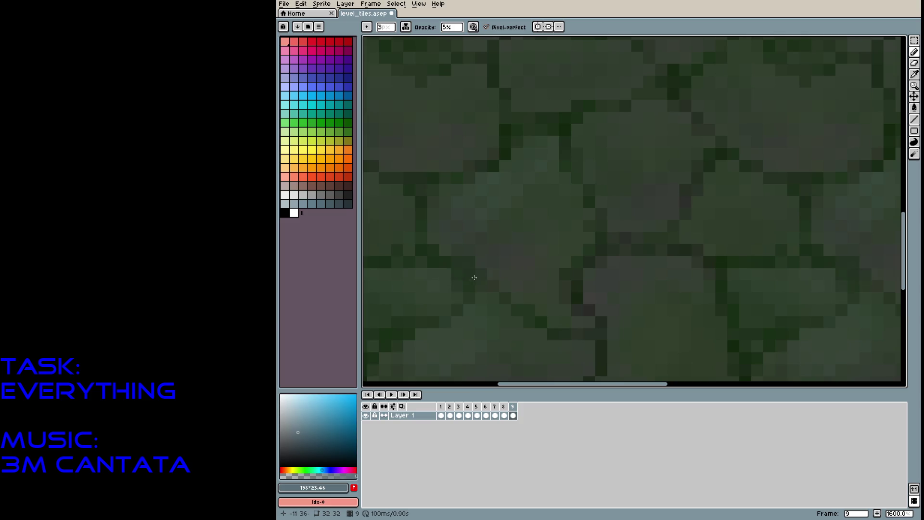
pyautogui.keyDown('alt'); pyautogui.click(520, 222); pyautogui.keyUp('alt')
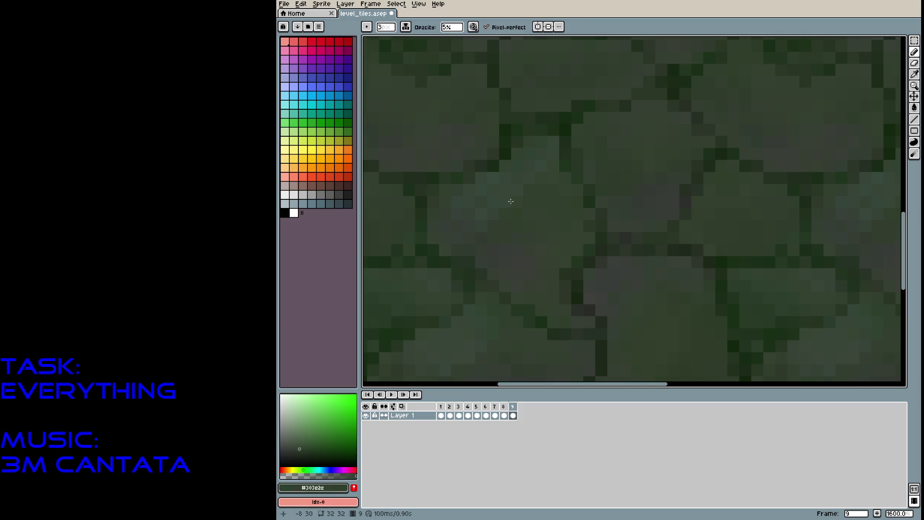
pyautogui.keyDown('alt'); pyautogui.click(423, 251); pyautogui.keyUp('alt')
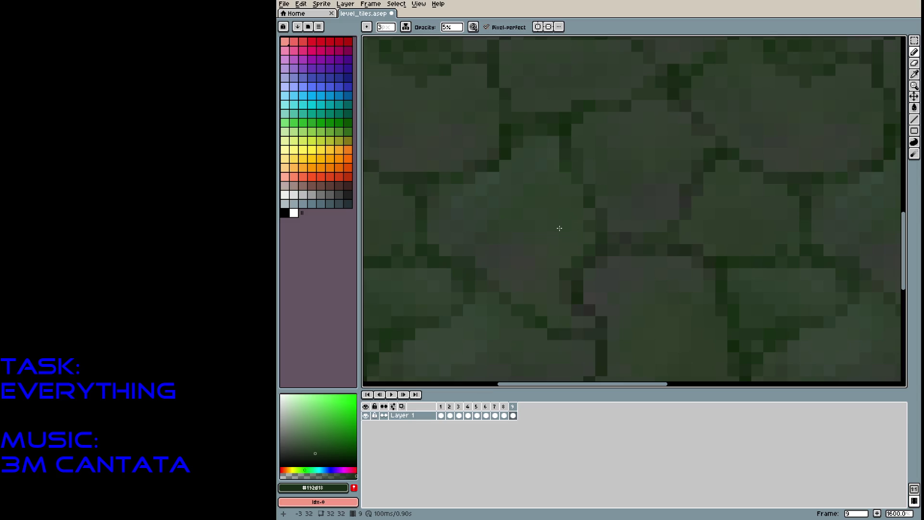
pyautogui.scroll(-6, 559, 229)
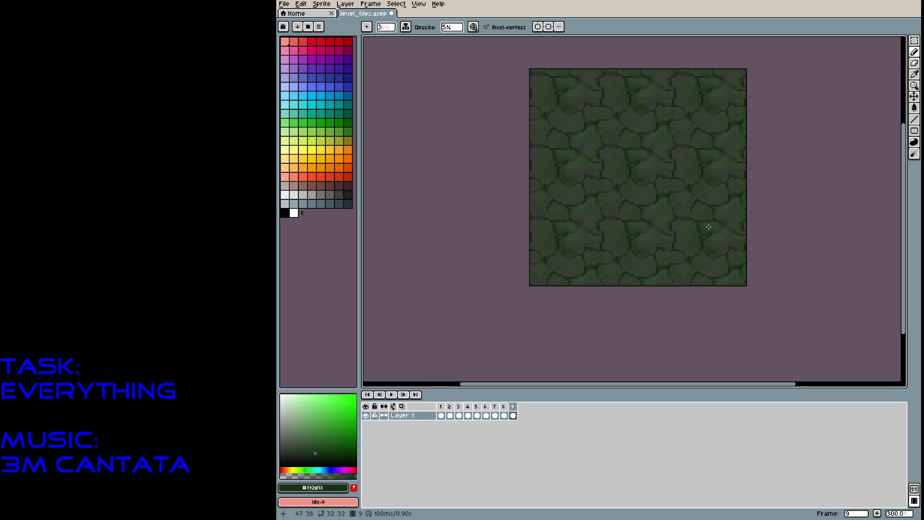
pyautogui.scroll(2, 599, 183)
pyautogui.scroll(-2, 650, 175)
pyautogui.scroll(6, 645, 158)
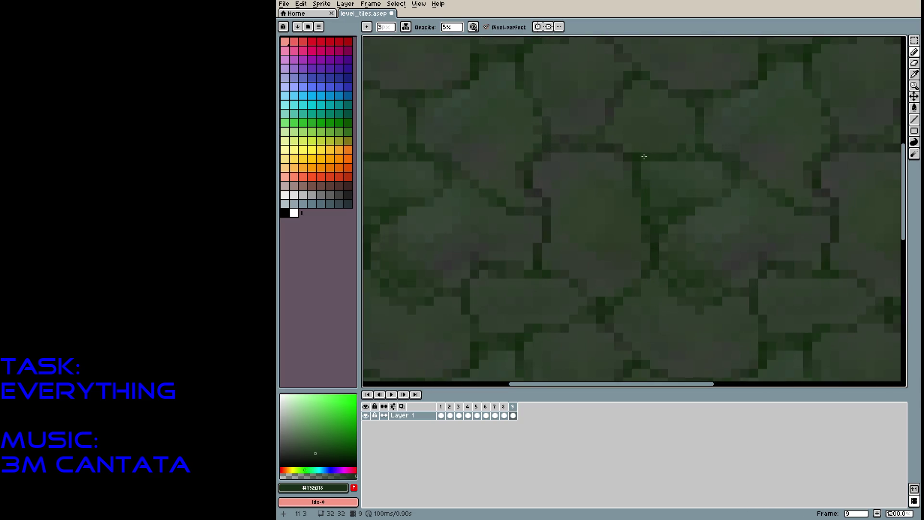
pyautogui.keyDown('alt'); pyautogui.click(483, 188); pyautogui.keyUp('alt')
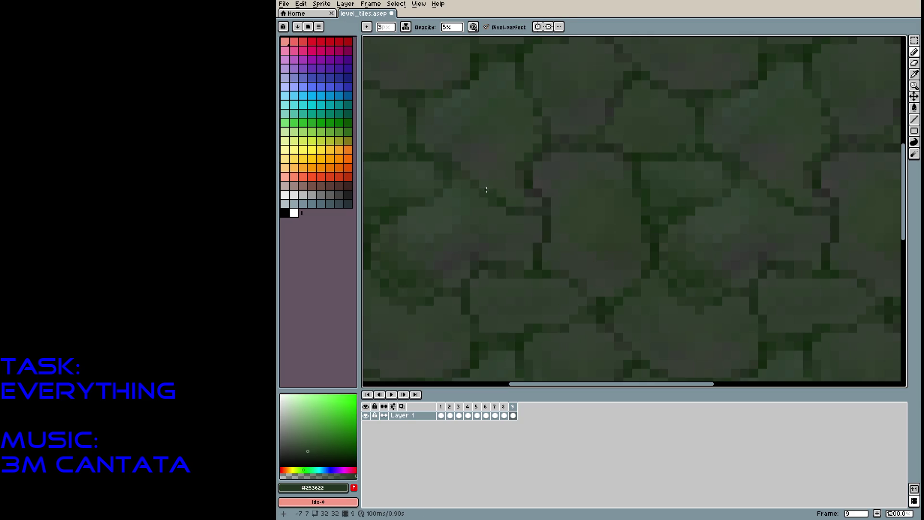
pyautogui.press('+')
pyautogui.press('+')
pyautogui.press('+')
pyautogui.press('-')
pyautogui.moveTo(451, 27); pyautogui.dragTo(457, 38)
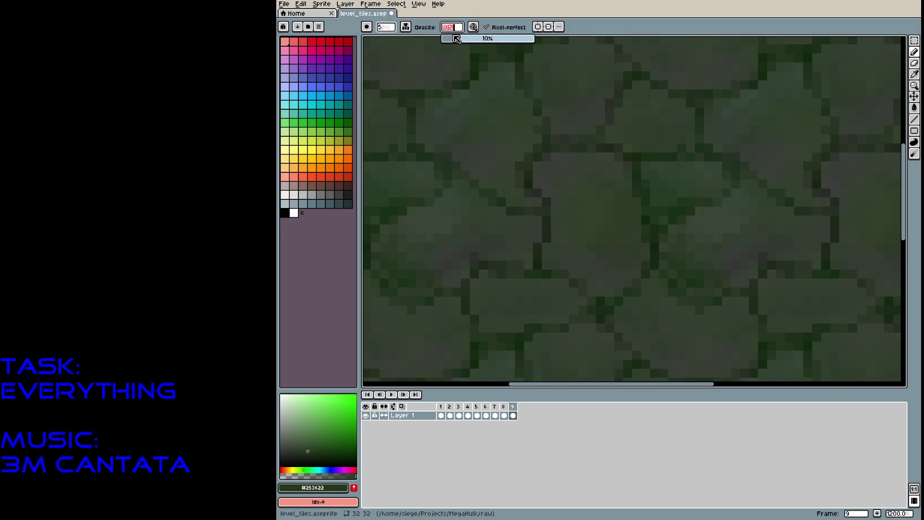
# Paint faint 9% green shading strokes across the stones, enlarging the brush to 6 px
pyautogui.moveTo(554, 235); pyautogui.dragTo(539, 253)
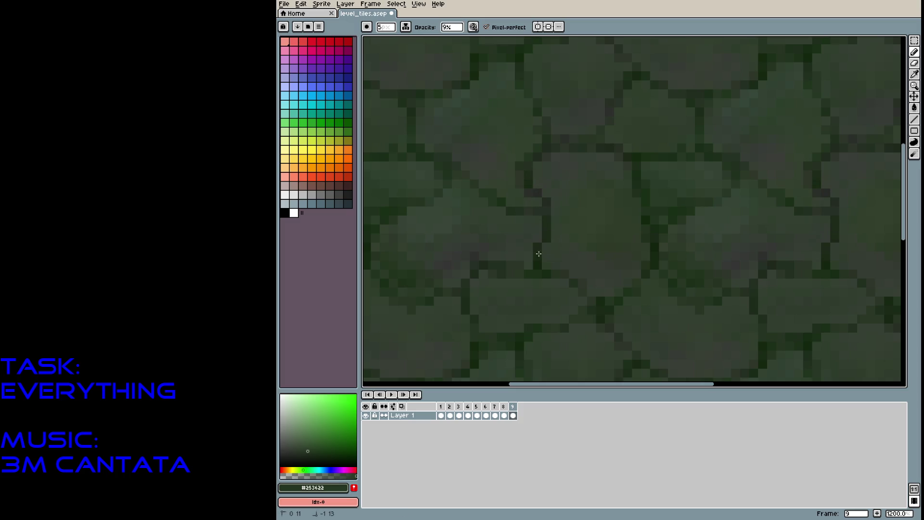
pyautogui.moveTo(460, 270); pyautogui.dragTo(468, 365)
pyautogui.moveTo(474, 320); pyautogui.dragTo(472, 355)
pyautogui.scroll(-5, 661, 226)
pyautogui.moveTo(728, 293); pyautogui.dragTo(650, 221)
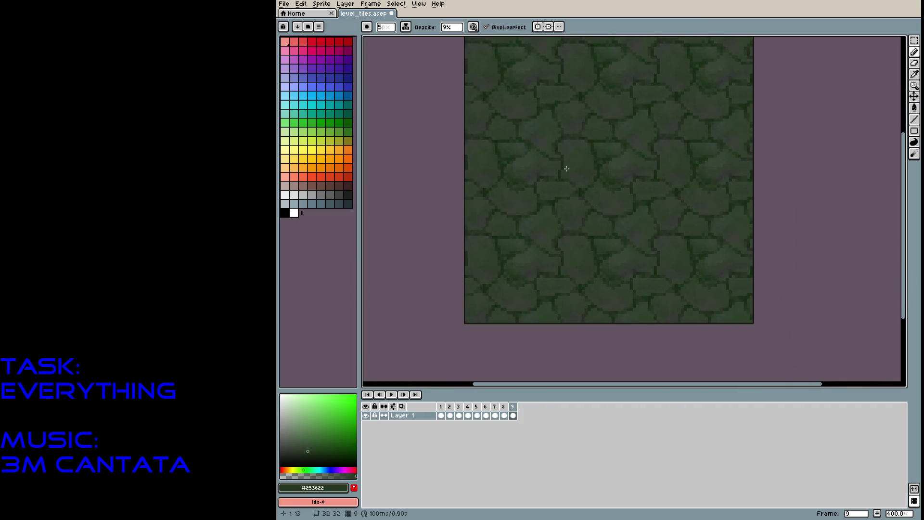
pyautogui.moveTo(566, 168)
pyautogui.mouseDown()
pyautogui.moveTo(553, 184)
pyautogui.moveTo(558, 202)
pyautogui.mouseUp()
pyautogui.press('+')
pyautogui.moveTo(490, 191); pyautogui.dragTo(494, 185)
pyautogui.moveTo(678, 195)
pyautogui.mouseDown()
pyautogui.moveTo(687, 200)
pyautogui.moveTo(673, 190)
pyautogui.mouseUp()
# Switch to a slightly different dark green at 38% opacity and paint a stronger shading stroke
pyautogui.scroll(8, 564, 171)
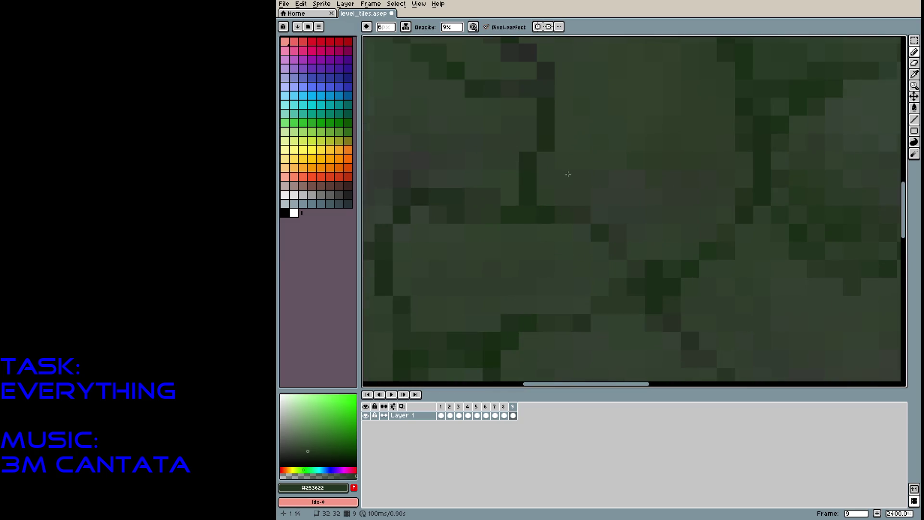
pyautogui.keyDown('alt'); pyautogui.click(582, 156); pyautogui.keyUp('alt')
pyautogui.moveTo(452, 32); pyautogui.dragTo(477, 38)
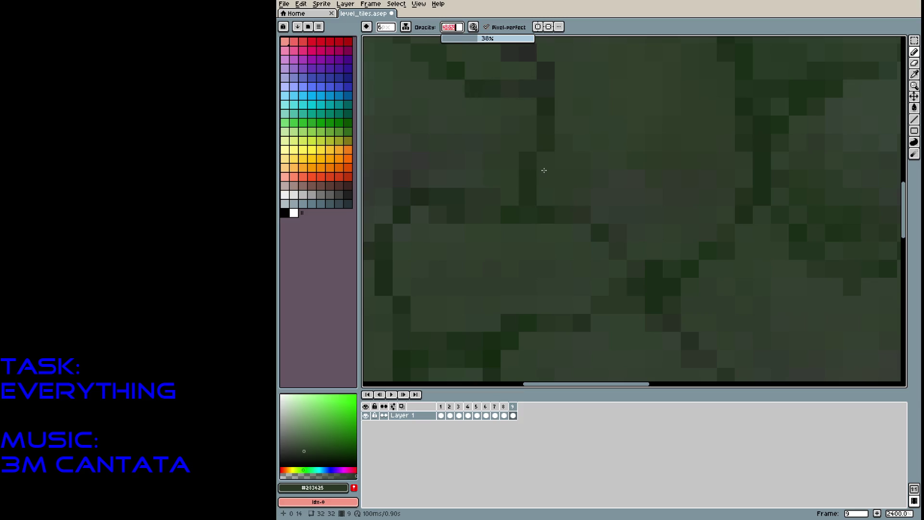
pyautogui.press('Return')
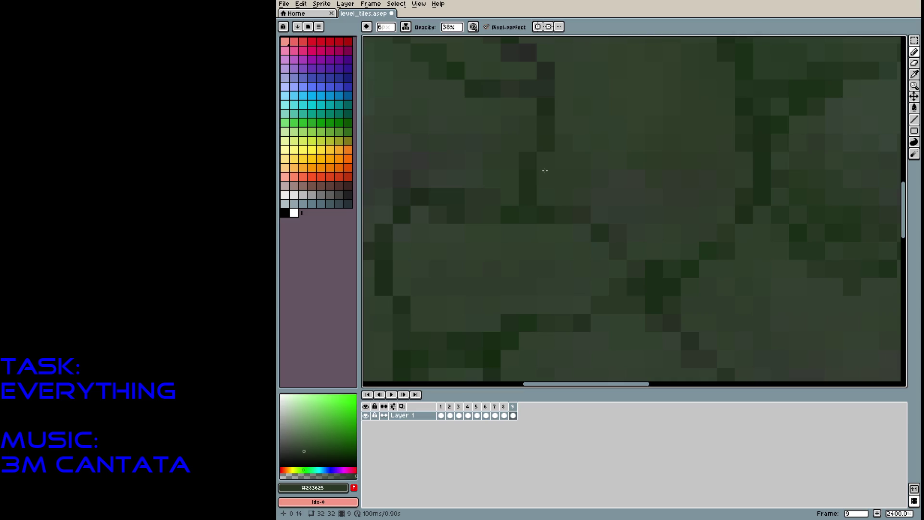
pyautogui.moveTo(543, 169)
pyautogui.mouseDown()
pyautogui.moveTo(532, 164)
pyautogui.moveTo(544, 202)
pyautogui.mouseUp()
pyautogui.scroll(-8, 783, 206)
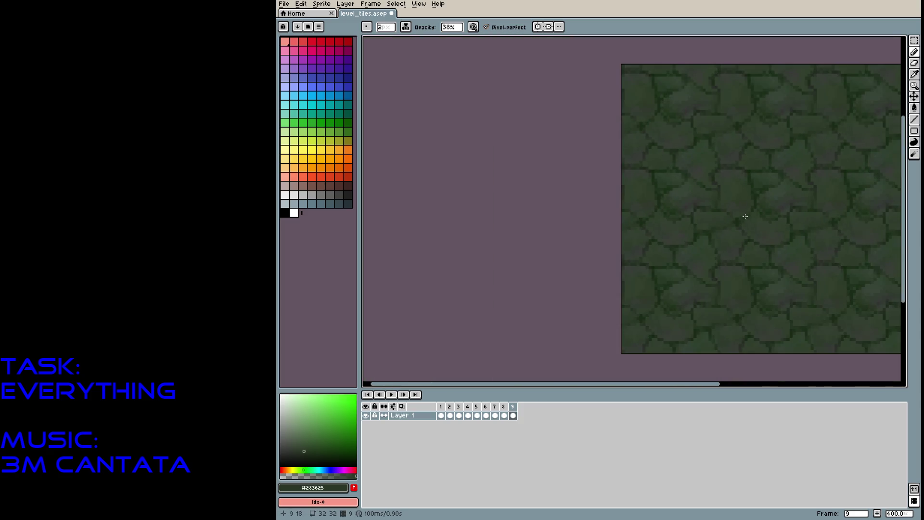
pyautogui.moveTo(748, 240); pyautogui.dragTo(593, 180)
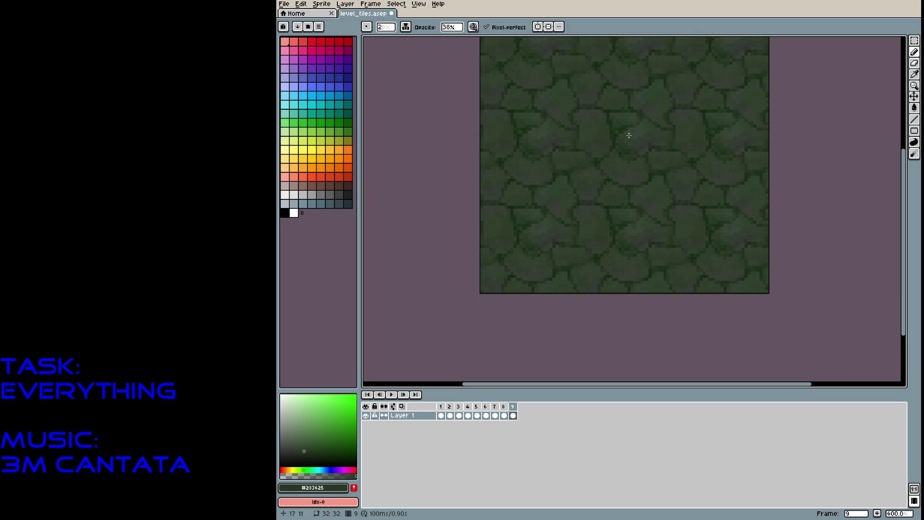
# Save the tileset and cycle through the earlier tile frames to review them
pyautogui.hotkey('ctrl', 's')
pyautogui.scroll(-3, 573, 248)
pyautogui.scroll(3, 572, 248)
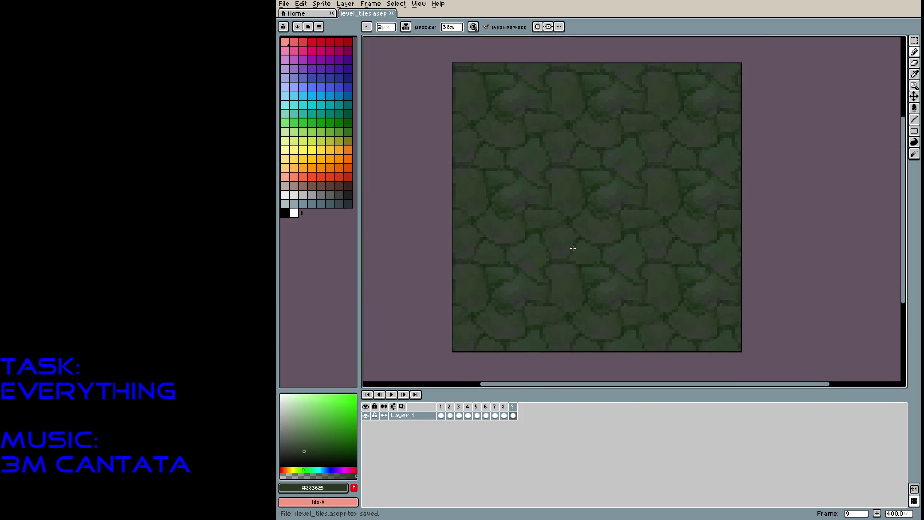
pyautogui.press('Left')
pyautogui.press('Left')
pyautogui.press('Left')
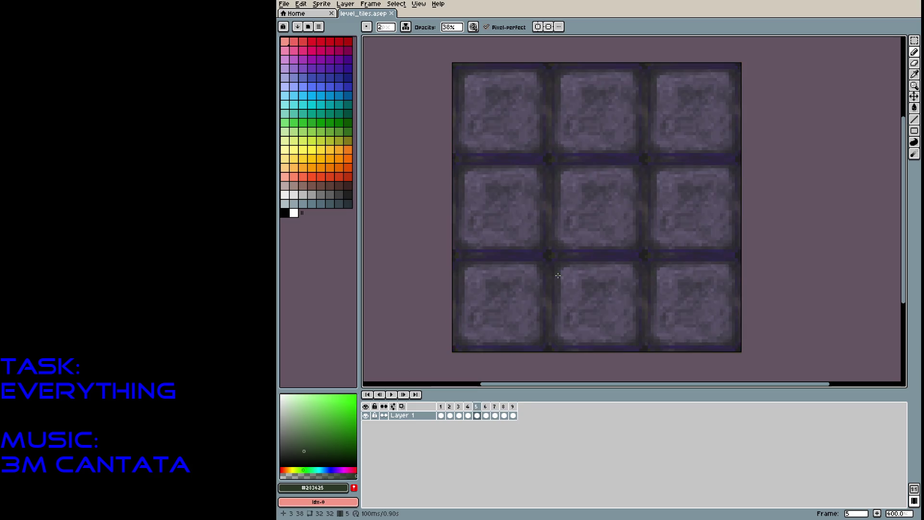
pyautogui.press('Left')
pyautogui.press('Left')
pyautogui.press('Left')
pyautogui.press('Left')
pyautogui.press('Left')
pyautogui.press('Left')
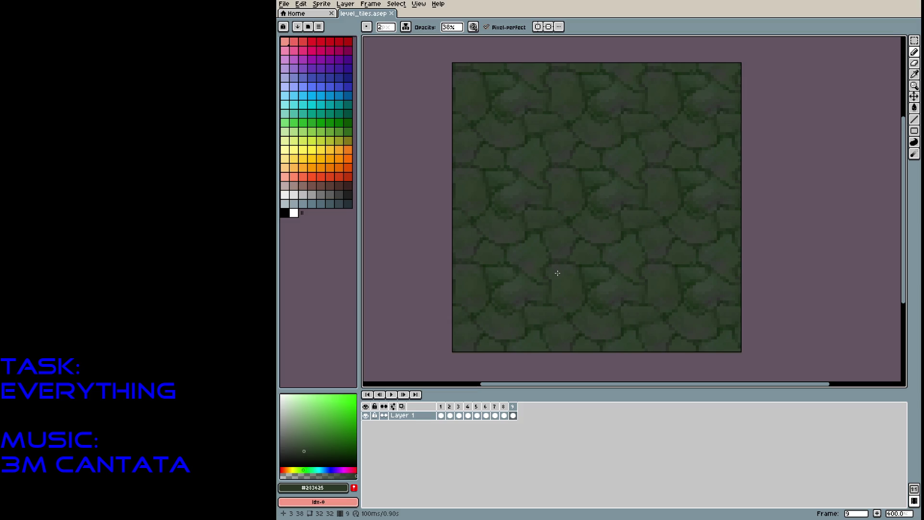
pyautogui.press('Left')
pyautogui.press('Left')
pyautogui.press('Left')
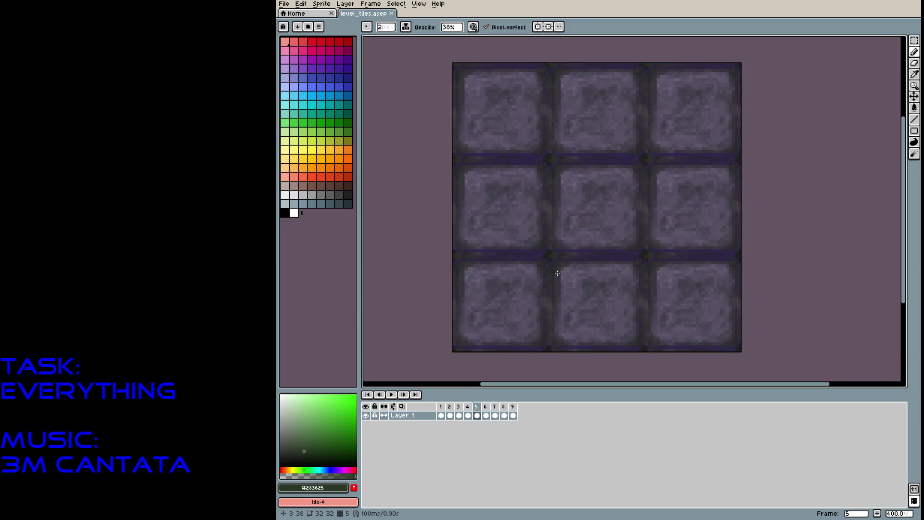
pyautogui.press('Right')
pyautogui.press('Right')
pyautogui.press('Right')
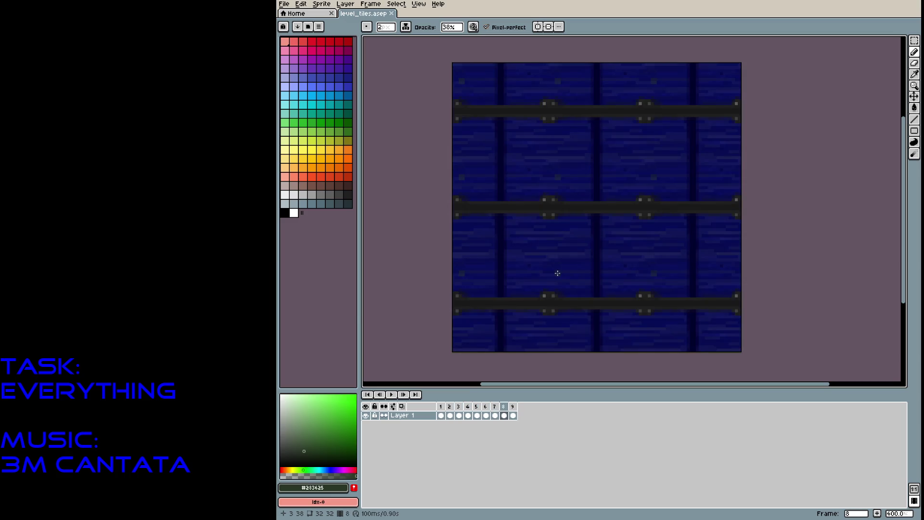
# Return to frame 9, save level_tiles.aseprite again, and add a new frame 10
pyautogui.press('Left')
pyautogui.press('Left')
pyautogui.press('Left')
pyautogui.press('Right')
pyautogui.press('Right')
pyautogui.press('Right')
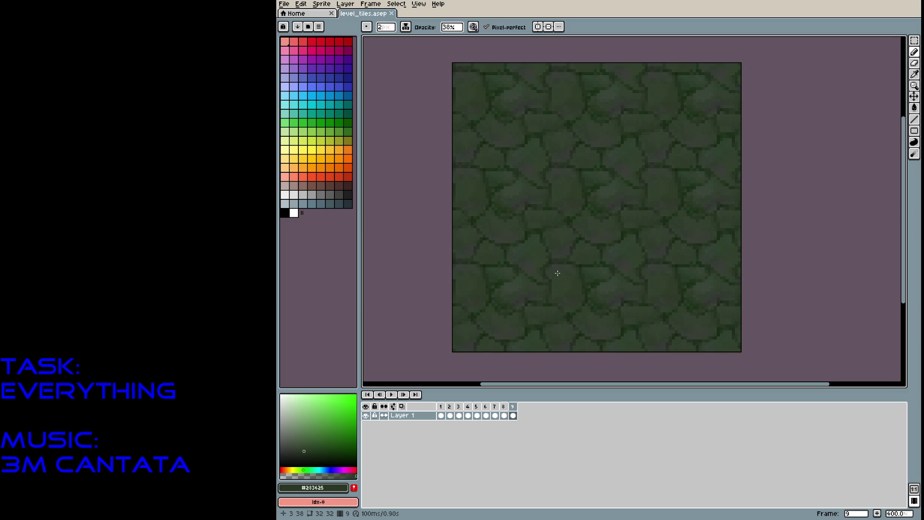
pyautogui.hotkey('ctrl', 's')
pyautogui.hotkey('alt', 'n')
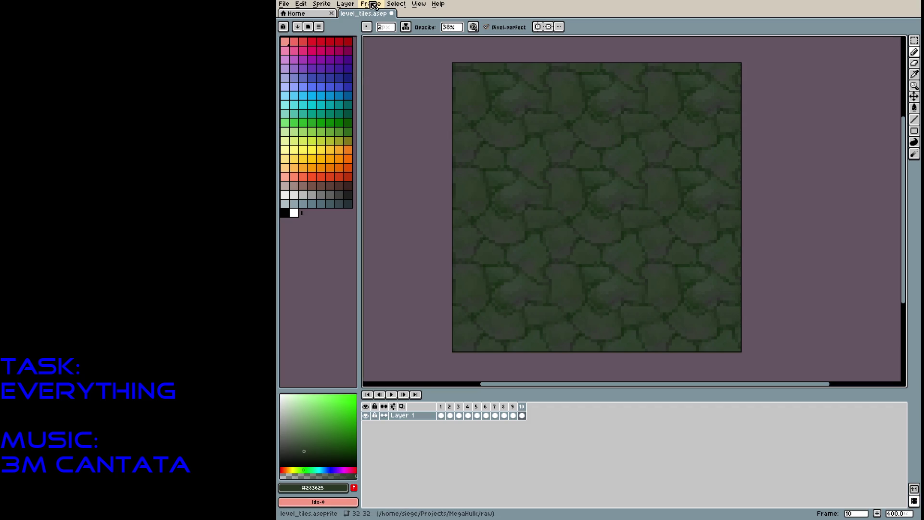
# Clear frame 10's copied cobblestones and choose a dark blue-violet colour
pyautogui.press('Delete')
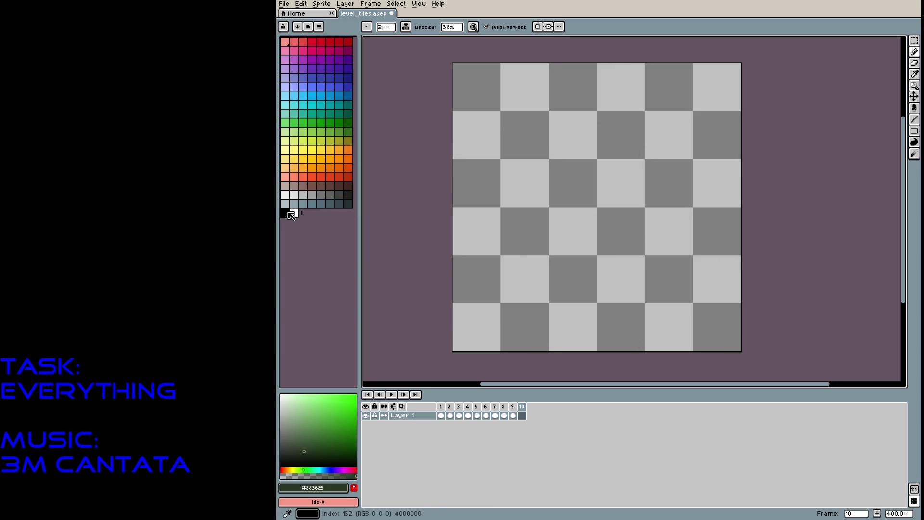
pyautogui.click(347, 203)
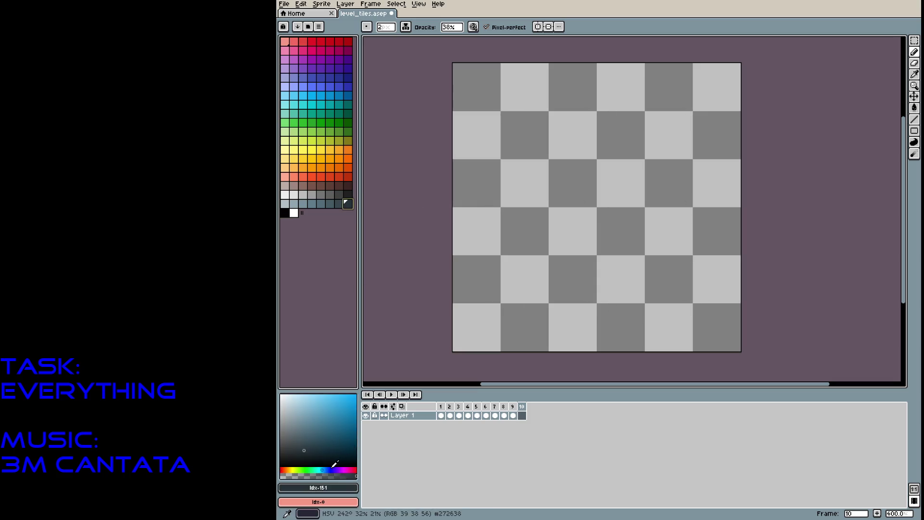
pyautogui.moveTo(329, 469); pyautogui.dragTo(331, 468)
pyautogui.click(666, 238)
pyautogui.moveTo(666, 238)
pyautogui.mouseDown()
pyautogui.moveTo(622, 168)
pyautogui.moveTo(595, 222)
pyautogui.mouseUp()
# Fill the empty frame 10 tile solid with dark navy, then refill it darker
pyautogui.press('g')
pyautogui.click(594, 222)
pyautogui.click(595, 224)
pyautogui.click(597, 216)
pyautogui.click(321, 455)
pyautogui.click(602, 243)
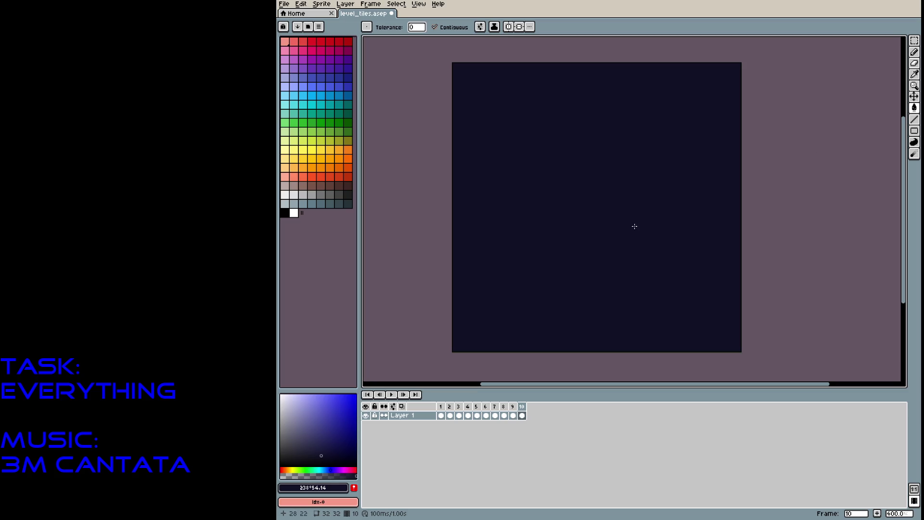
# Pick a lighter muted blue-grey as the drawing colour, undoing a trial fill with it
pyautogui.click(329, 444)
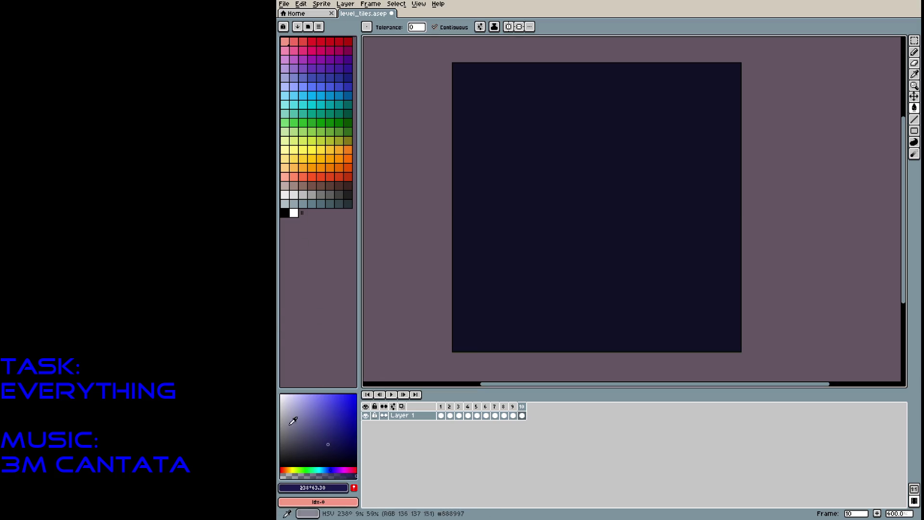
pyautogui.click(298, 436)
pyautogui.click(530, 229)
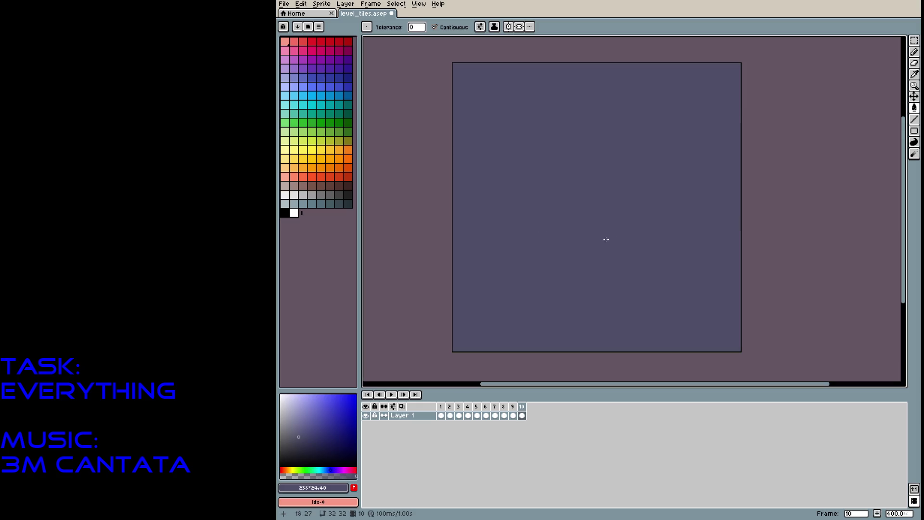
pyautogui.hotkey('ctrl', 'z')
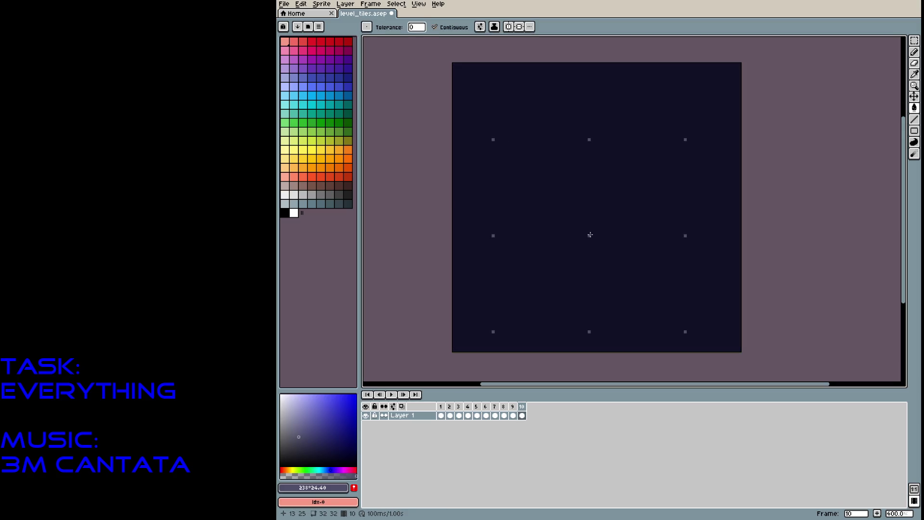
pyautogui.press('u')
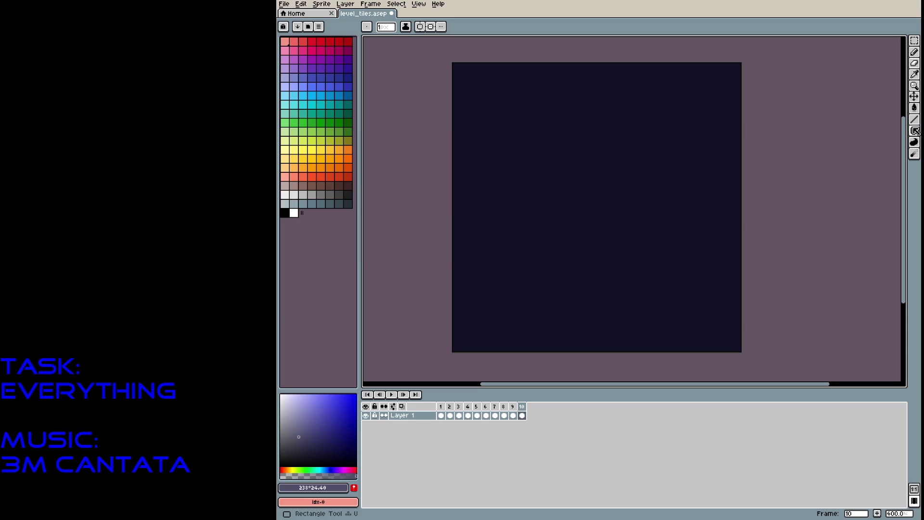
# Draw a blue-grey circle outline, a dot above it, and a small ring above-right
pyautogui.click(893, 131)
pyautogui.moveTo(570, 187)
pyautogui.mouseDown()
pyautogui.moveTo(598, 188)
pyautogui.moveTo(601, 216)
pyautogui.mouseUp()
pyautogui.click(604, 175)
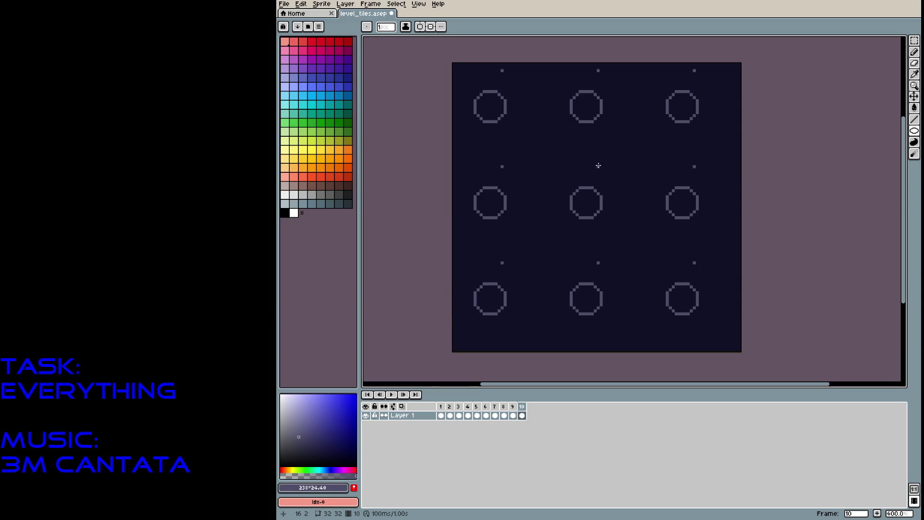
pyautogui.moveTo(605, 166); pyautogui.dragTo(621, 181)
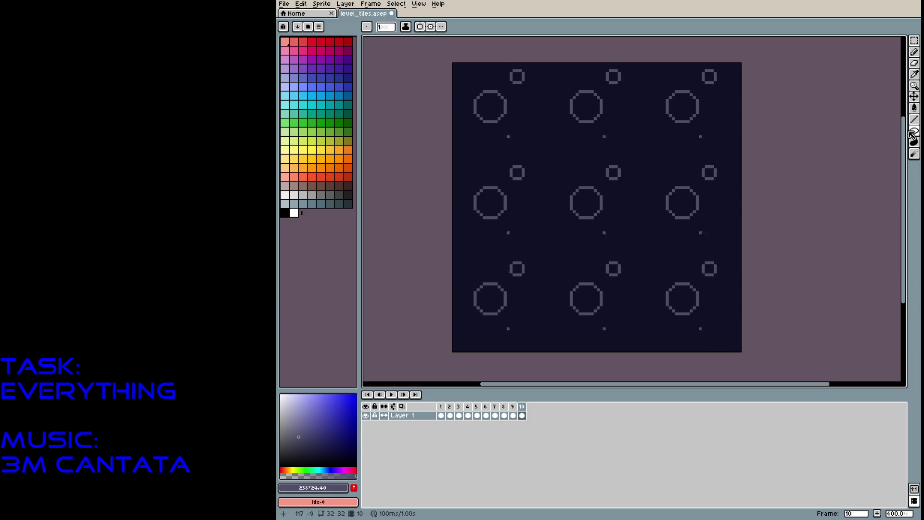
pyautogui.moveTo(582, 182)
pyautogui.mouseDown()
pyautogui.moveTo(584, 140)
pyautogui.moveTo(596, 140)
pyautogui.moveTo(589, 121)
pyautogui.moveTo(593, 188)
pyautogui.mouseUp()
# Draw jogged and branching vertical vein lines beside the circles with the Pencil
pyautogui.press('b')
pyautogui.click(592, 151)
pyautogui.moveTo(600, 146)
pyautogui.mouseDown()
pyautogui.moveTo(600, 114)
pyautogui.moveTo(577, 187)
pyautogui.mouseUp()
pyautogui.moveTo(558, 157)
pyautogui.mouseDown()
pyautogui.moveTo(558, 208)
pyautogui.moveTo(543, 220)
pyautogui.moveTo(543, 255)
pyautogui.moveTo(559, 284)
pyautogui.mouseUp()
pyautogui.moveTo(546, 231)
pyautogui.mouseDown()
pyautogui.moveTo(556, 262)
pyautogui.moveTo(568, 241)
pyautogui.moveTo(559, 272)
pyautogui.moveTo(567, 213)
pyautogui.moveTo(559, 239)
pyautogui.moveTo(556, 210)
pyautogui.moveTo(524, 239)
pyautogui.mouseUp()
pyautogui.moveTo(532, 150)
pyautogui.mouseDown()
pyautogui.moveTo(535, 207)
pyautogui.moveTo(546, 185)
pyautogui.moveTo(533, 211)
pyautogui.moveTo(544, 196)
pyautogui.mouseUp()
# Undo and redraw several vein lines near the small circles, and erase a stray dot inside one
pyautogui.hotkey('ctrl', 'z')
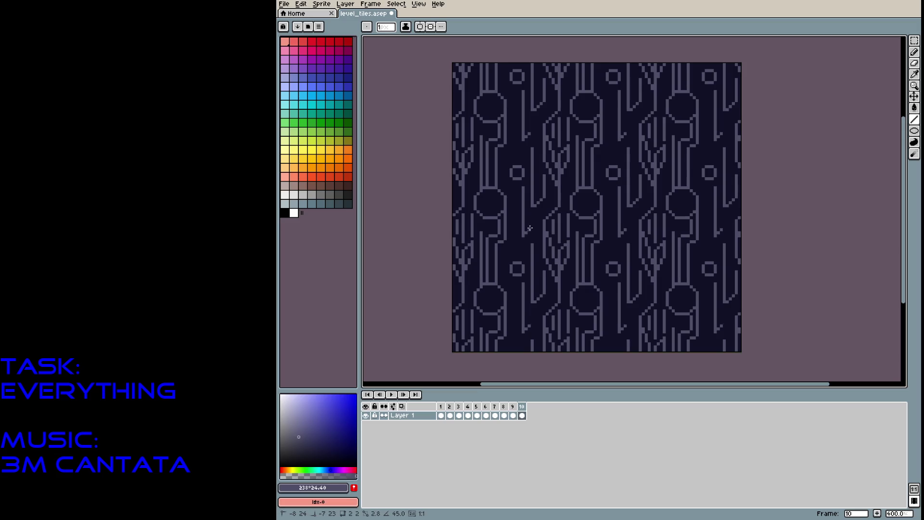
pyautogui.hotkey('ctrl', 'z')
pyautogui.moveTo(534, 225)
pyautogui.mouseDown()
pyautogui.moveTo(523, 237)
pyautogui.moveTo(534, 208)
pyautogui.moveTo(520, 254)
pyautogui.mouseUp()
pyautogui.hotkey('ctrl', 'z')
pyautogui.moveTo(514, 204)
pyautogui.mouseDown()
pyautogui.moveTo(519, 245)
pyautogui.moveTo(505, 277)
pyautogui.mouseUp()
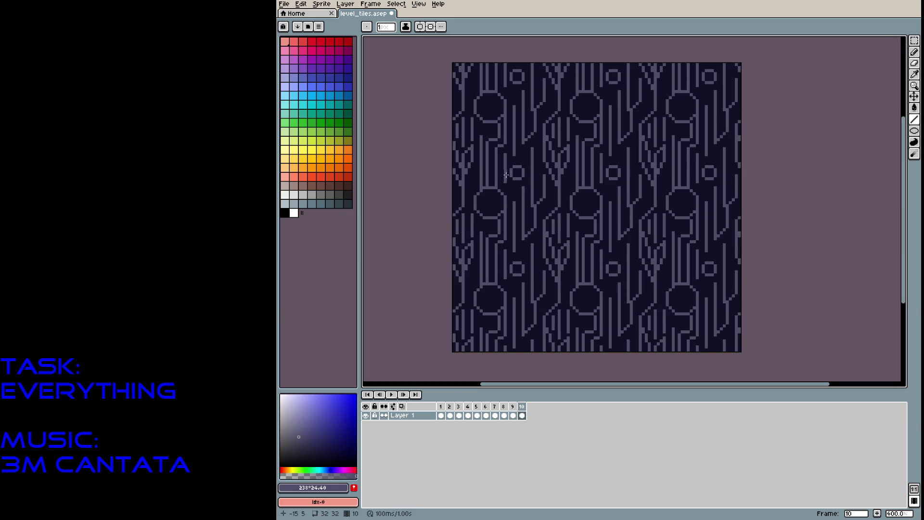
pyautogui.click(496, 200)
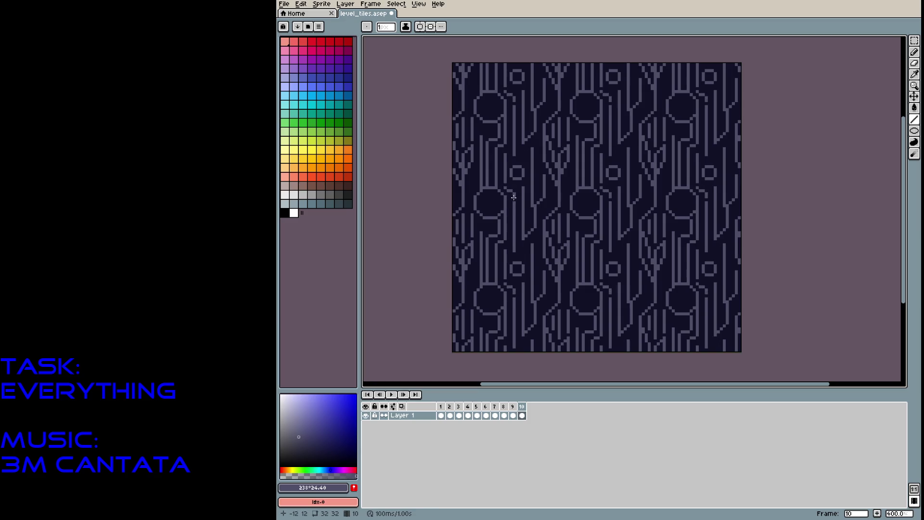
pyautogui.hotkey('ctrl', 'z')
pyautogui.moveTo(510, 184)
pyautogui.mouseDown()
pyautogui.moveTo(515, 204)
pyautogui.moveTo(513, 188)
pyautogui.mouseUp()
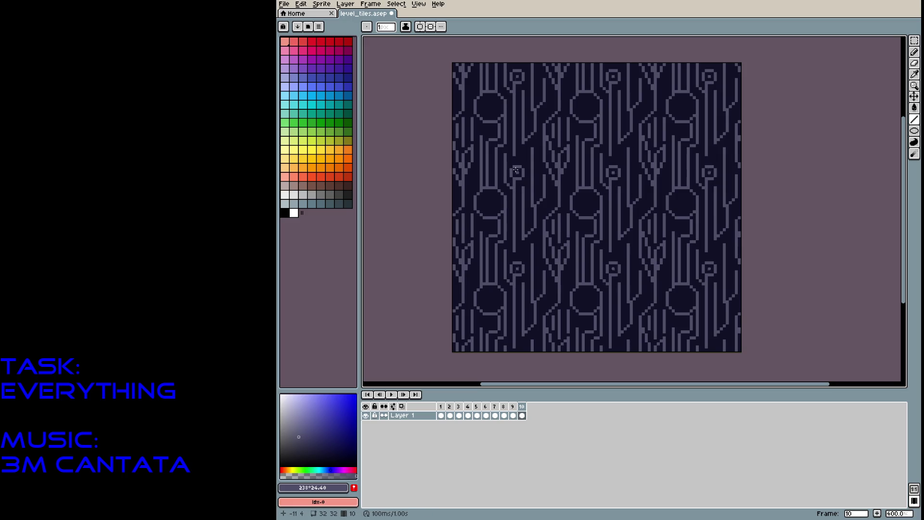
pyautogui.hotkey('ctrl', 'z')
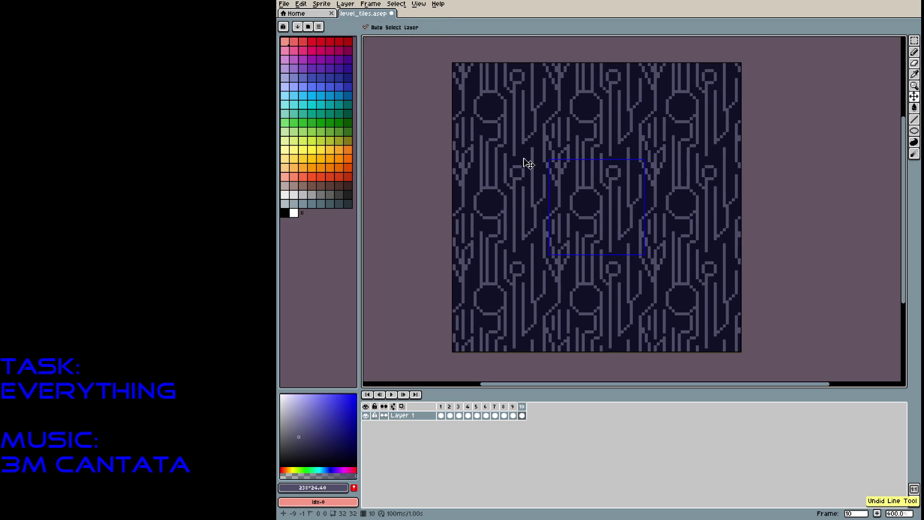
pyautogui.moveTo(524, 149); pyautogui.dragTo(524, 163)
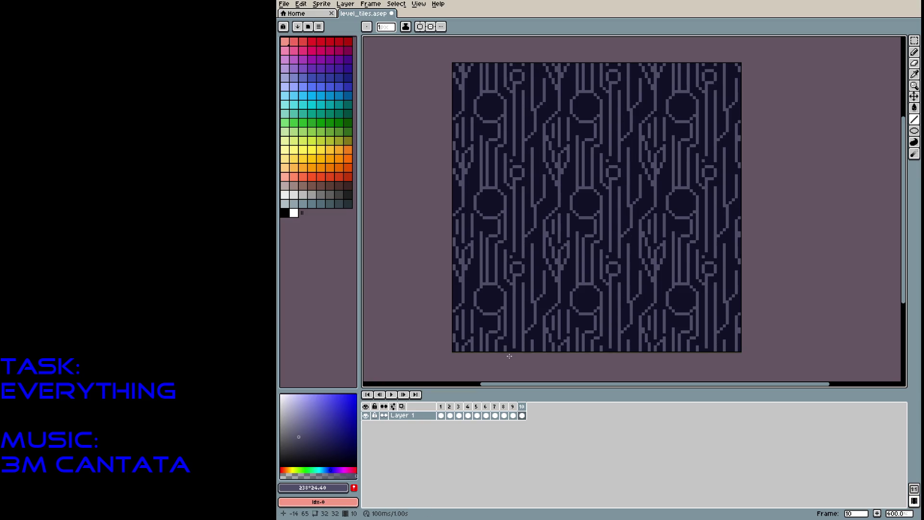
# Pick a dark green and draw straight green line segments beside the vertical veins
pyautogui.scroll(2, 562, 290)
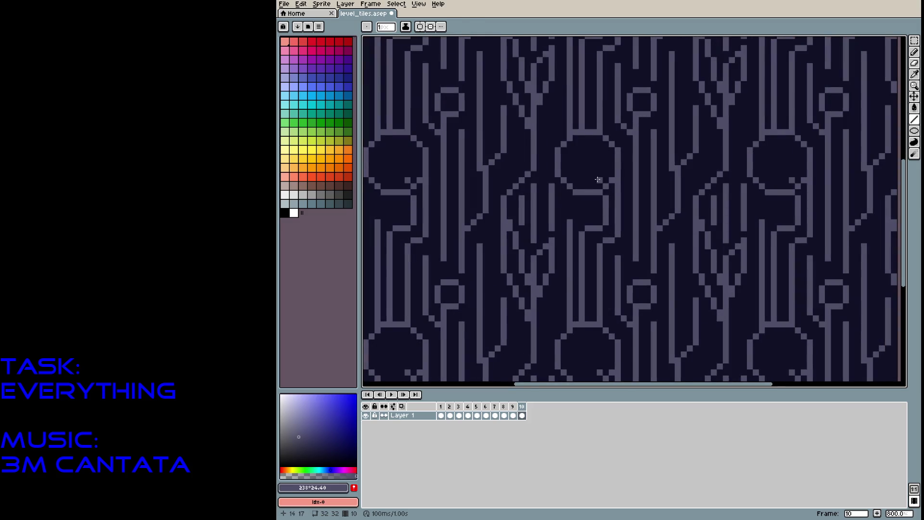
pyautogui.scroll(1, 588, 260)
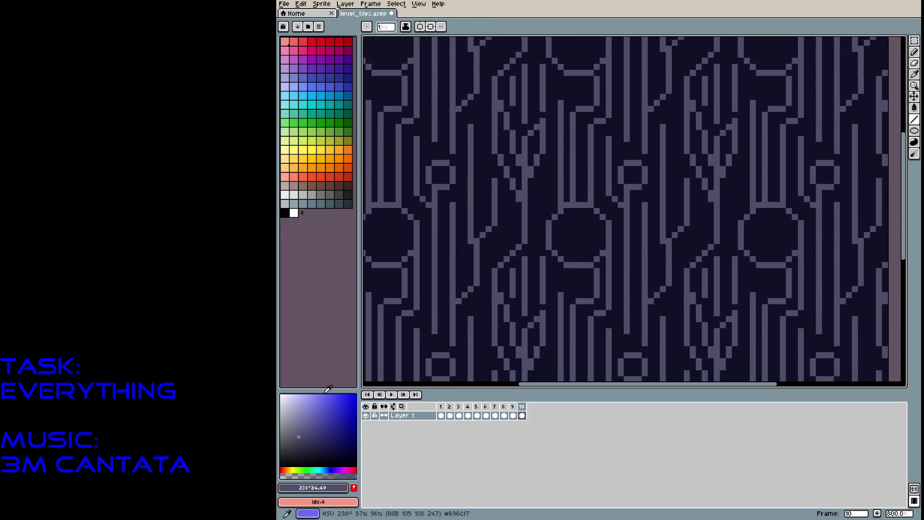
pyautogui.click(320, 123)
pyautogui.click(320, 434)
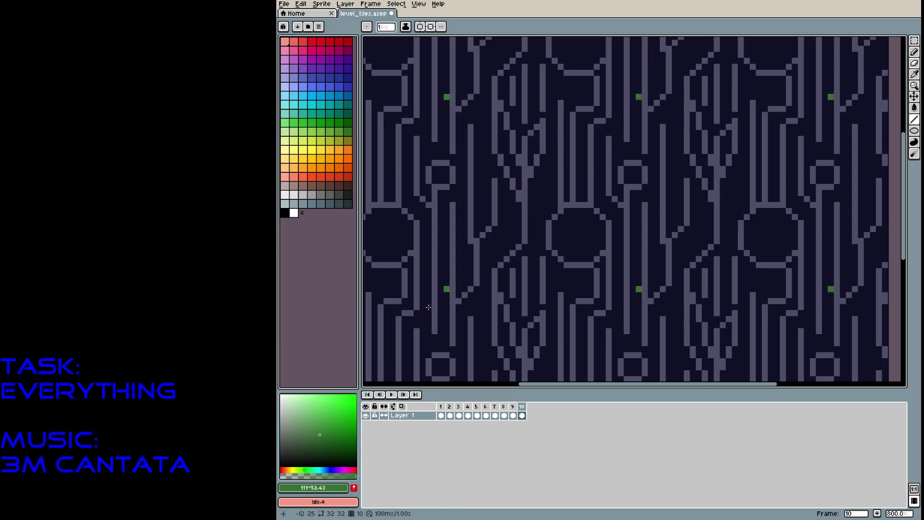
pyautogui.click(308, 449)
pyautogui.moveTo(476, 126); pyautogui.dragTo(477, 236)
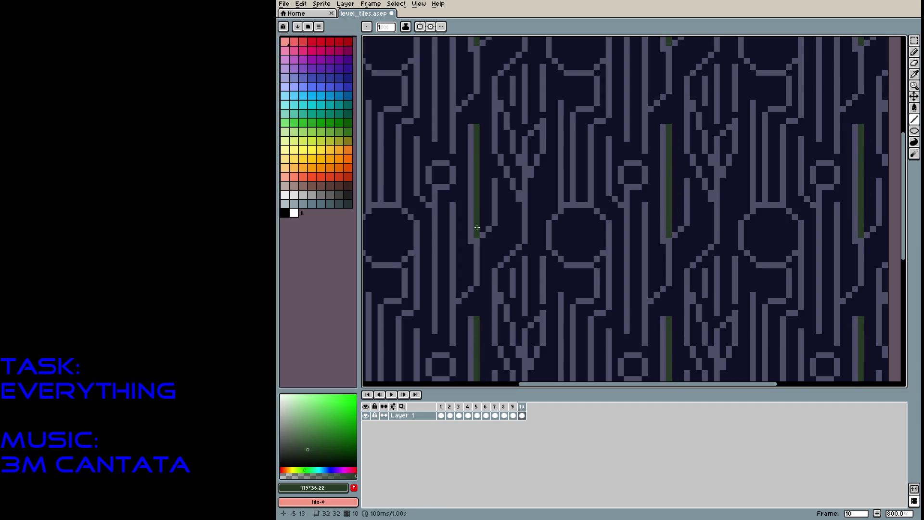
pyautogui.moveTo(501, 146); pyautogui.dragTo(501, 118)
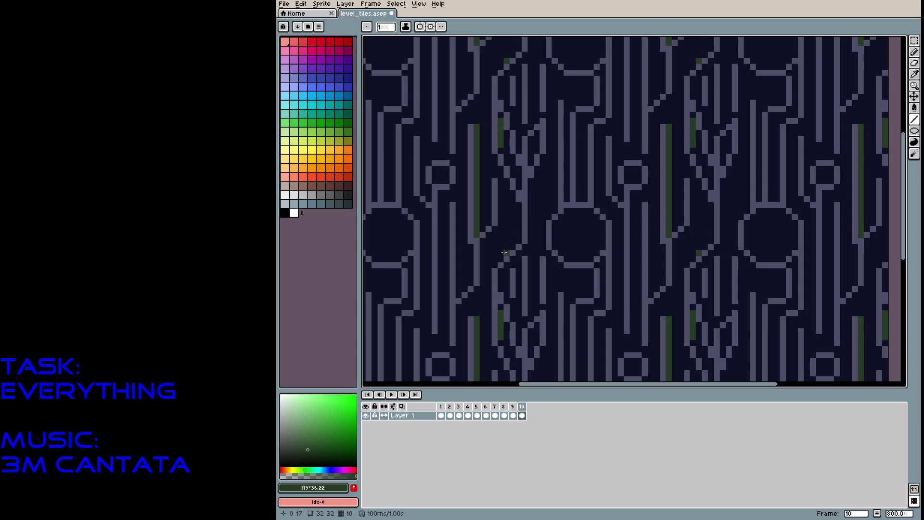
pyautogui.moveTo(482, 239); pyautogui.dragTo(481, 284)
pyautogui.moveTo(460, 344); pyautogui.dragTo(457, 310)
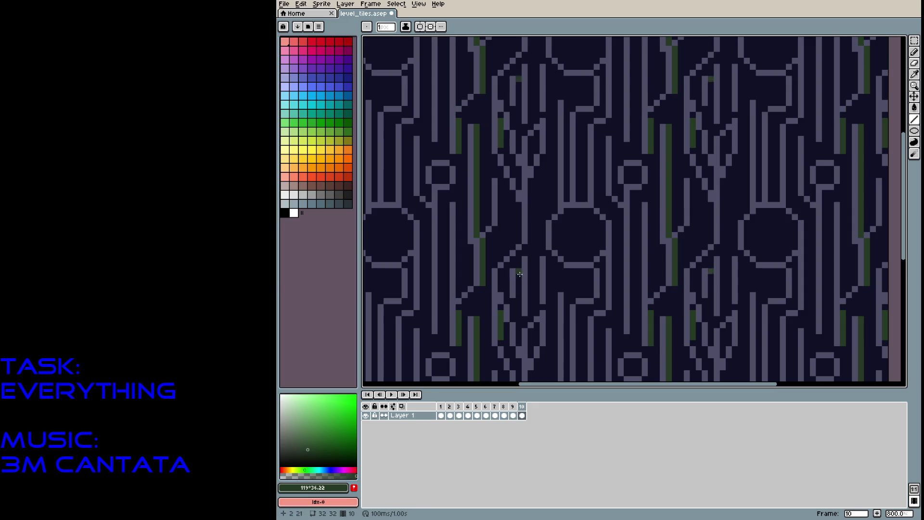
pyautogui.moveTo(467, 198); pyautogui.dragTo(456, 198)
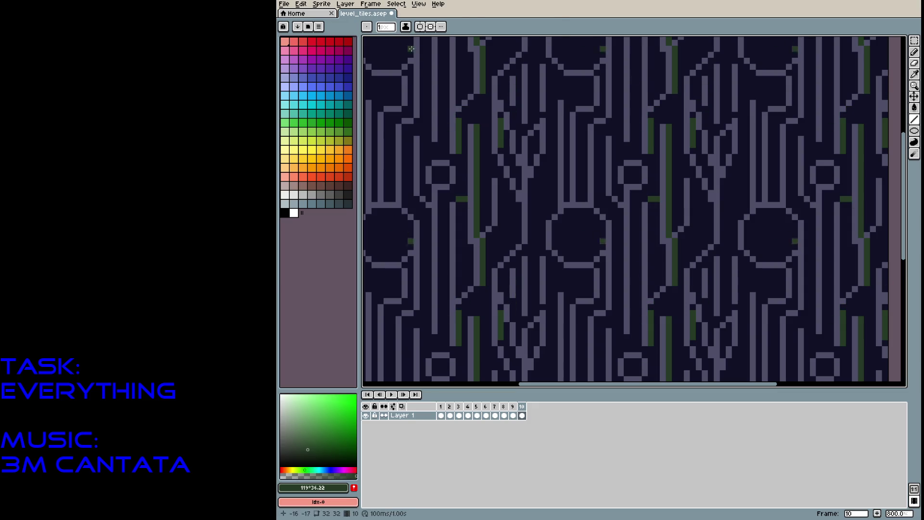
# Shade semi-transparent green pixels along the stripe with a 1 px pencil
pyautogui.press('b')
pyautogui.click(498, 185)
pyautogui.press('-')
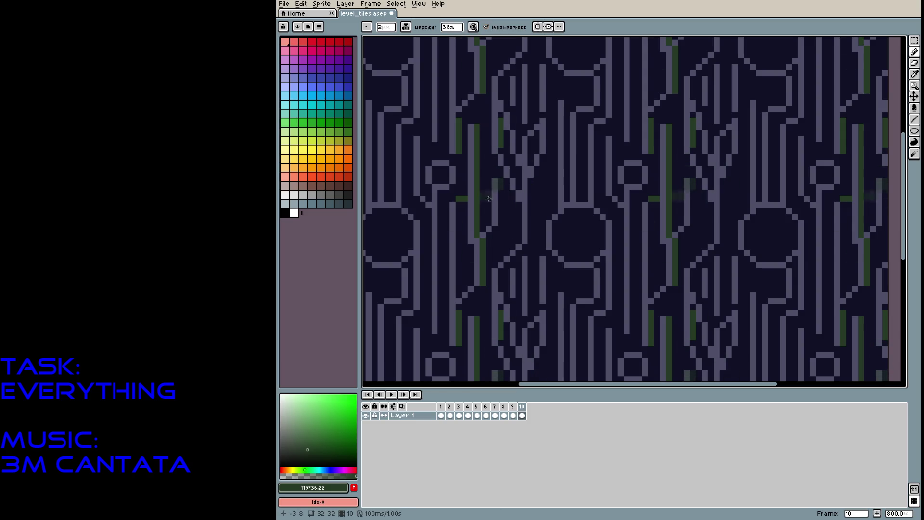
pyautogui.moveTo(499, 183); pyautogui.dragTo(488, 269)
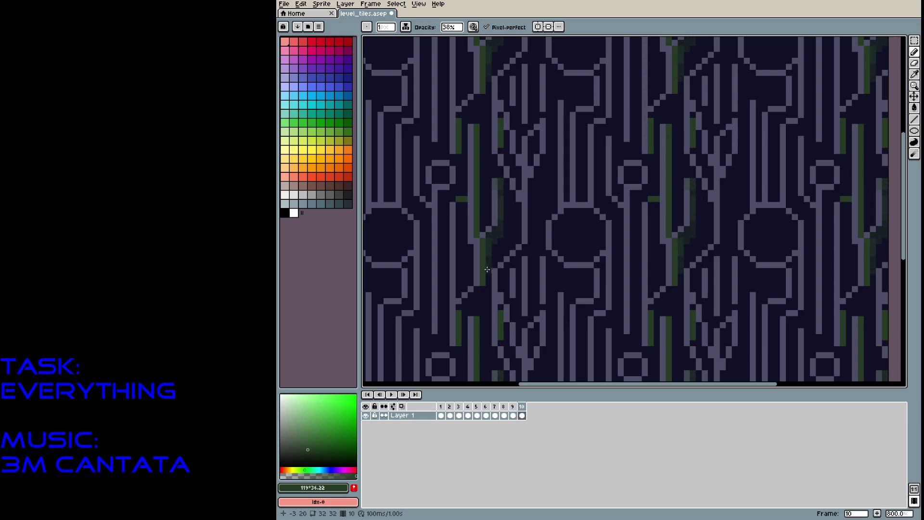
pyautogui.moveTo(487, 160)
pyautogui.mouseDown()
pyautogui.moveTo(487, 224)
pyautogui.moveTo(461, 111)
pyautogui.moveTo(476, 101)
pyautogui.mouseUp()
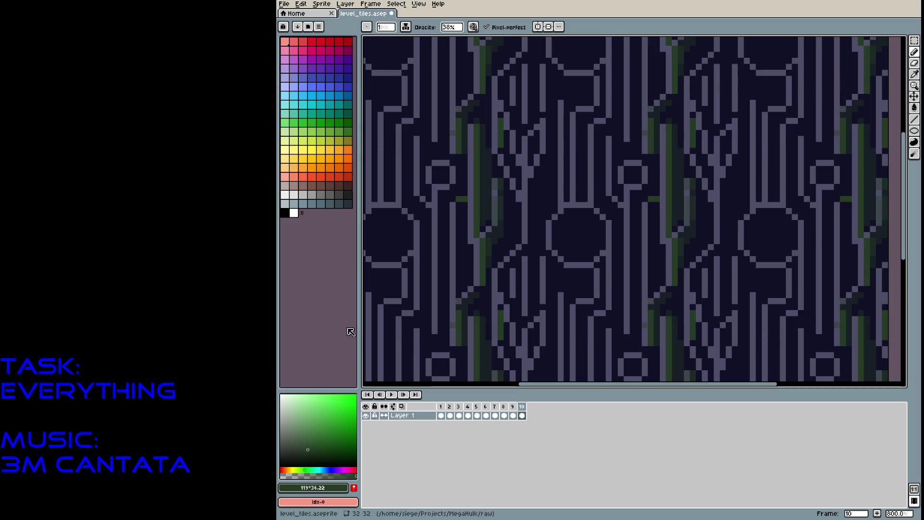
pyautogui.click(338, 194)
# Paint faint grey vertical strokes over the veins, widening the brush to 2 px
pyautogui.moveTo(422, 293); pyautogui.dragTo(424, 244)
pyautogui.moveTo(422, 316); pyautogui.dragTo(422, 286)
pyautogui.moveTo(416, 219); pyautogui.dragTo(416, 208)
pyautogui.moveTo(439, 305); pyautogui.dragTo(439, 205)
pyautogui.moveTo(446, 320)
pyautogui.mouseDown()
pyautogui.moveTo(446, 246)
pyautogui.moveTo(431, 209)
pyautogui.mouseUp()
pyautogui.moveTo(447, 286); pyautogui.dragTo(447, 226)
pyautogui.press('+')
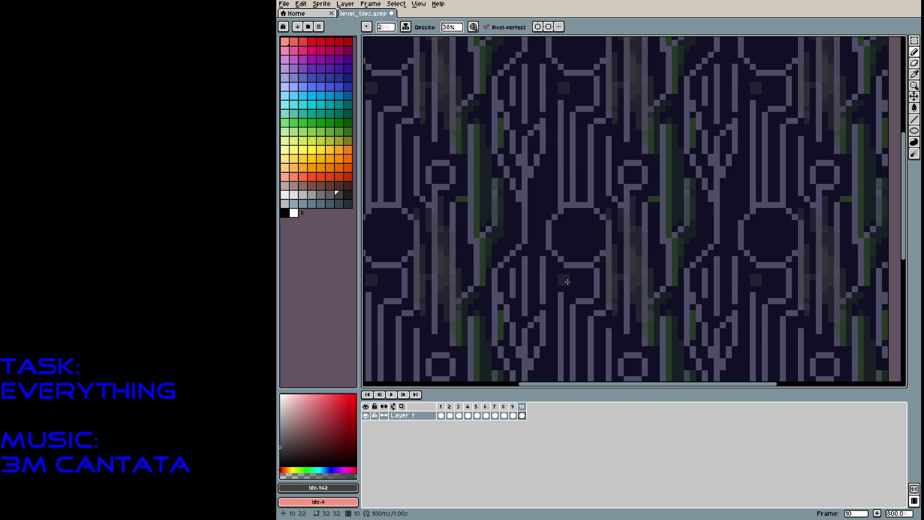
pyautogui.moveTo(563, 289); pyautogui.dragTo(564, 344)
pyautogui.moveTo(535, 308)
pyautogui.mouseDown()
pyautogui.moveTo(534, 214)
pyautogui.moveTo(518, 227)
pyautogui.moveTo(515, 124)
pyautogui.moveTo(530, 141)
pyautogui.mouseUp()
# Add more semi-transparent grey strokes across the tile and shade grey beside the large circles
pyautogui.scroll(3, 541, 145)
pyautogui.moveTo(535, 310); pyautogui.dragTo(535, 207)
pyautogui.moveTo(508, 247)
pyautogui.mouseDown()
pyautogui.moveTo(508, 168)
pyautogui.moveTo(487, 248)
pyautogui.mouseUp()
pyautogui.moveTo(464, 337); pyautogui.dragTo(464, 284)
pyautogui.moveTo(414, 312); pyautogui.dragTo(415, 270)
pyautogui.moveTo(395, 331); pyautogui.dragTo(395, 281)
pyautogui.moveTo(376, 97)
pyautogui.mouseDown()
pyautogui.moveTo(376, 126)
pyautogui.moveTo(379, 109)
pyautogui.mouseUp()
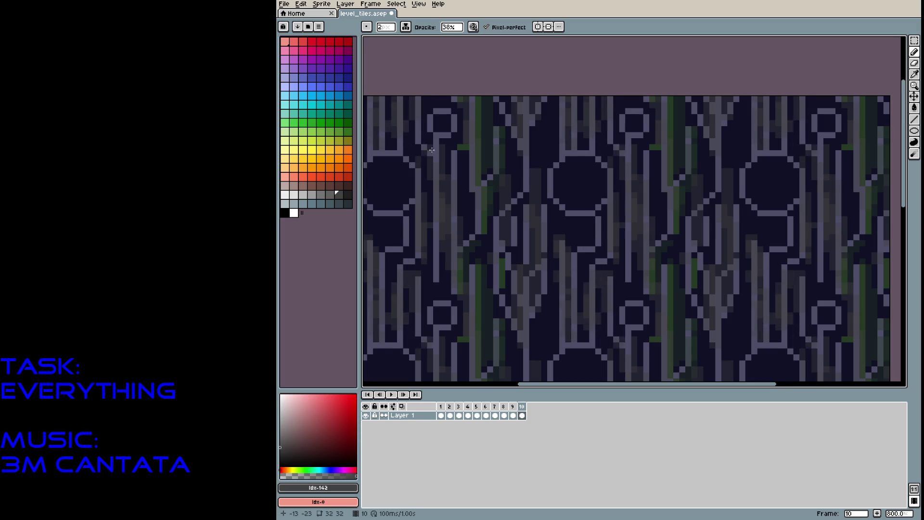
pyautogui.hscroll(-3, 410, 192)
pyautogui.scroll(-2, 409, 192)
pyautogui.moveTo(430, 133); pyautogui.dragTo(430, 194)
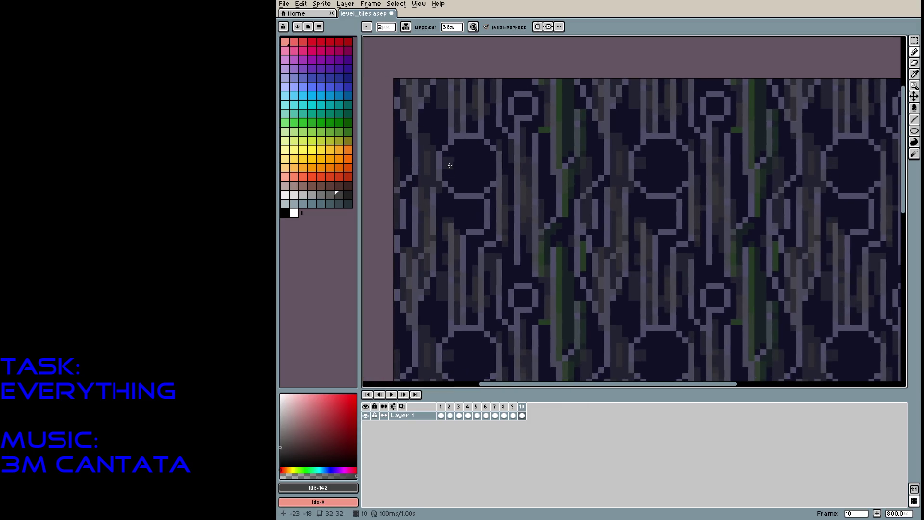
pyautogui.moveTo(447, 153)
pyautogui.mouseDown()
pyautogui.moveTo(463, 190)
pyautogui.moveTo(477, 189)
pyautogui.moveTo(492, 166)
pyautogui.moveTo(479, 150)
pyautogui.moveTo(456, 154)
pyautogui.moveTo(479, 147)
pyautogui.moveTo(494, 166)
pyautogui.moveTo(488, 182)
pyautogui.moveTo(465, 168)
pyautogui.mouseUp()
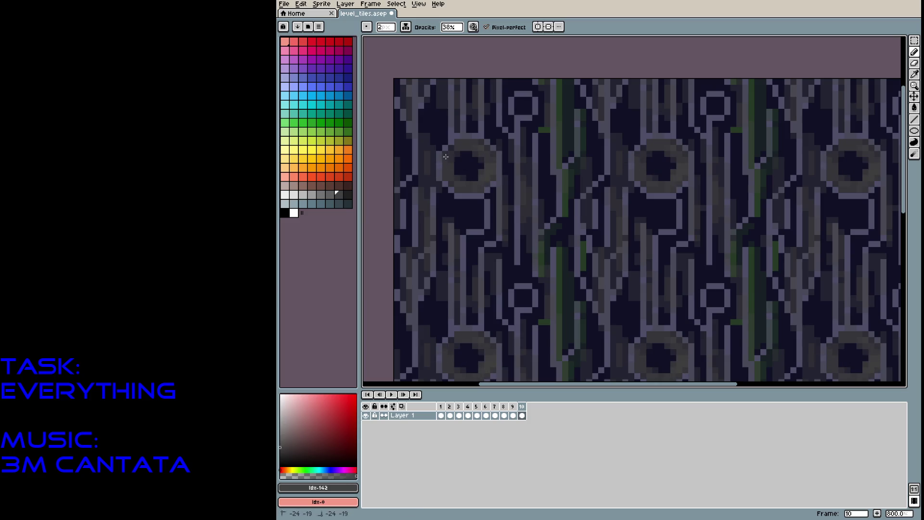
# Paint the large circle interiors with near-black and dark red shades for a glow
pyautogui.click(281, 459)
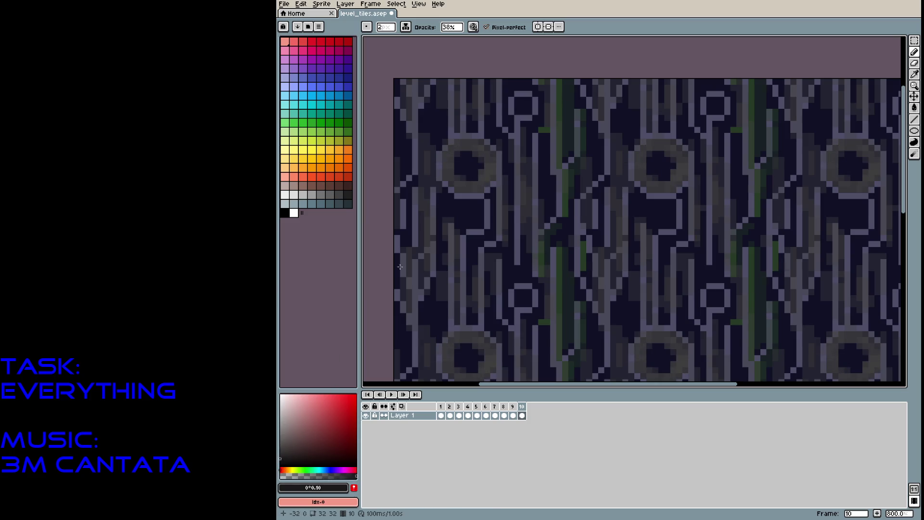
pyautogui.moveTo(466, 151)
pyautogui.mouseDown()
pyautogui.moveTo(451, 170)
pyautogui.moveTo(477, 182)
pyautogui.moveTo(488, 159)
pyautogui.mouseUp()
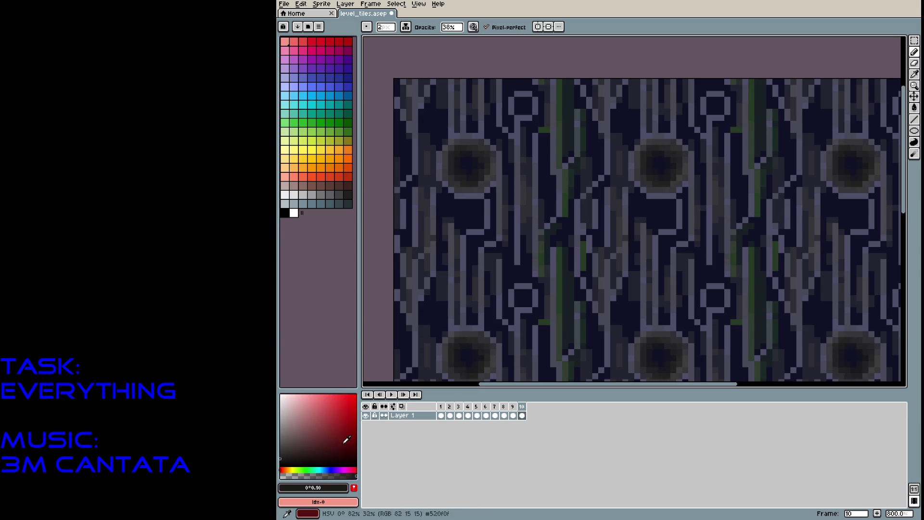
pyautogui.moveTo(460, 147)
pyautogui.mouseDown()
pyautogui.moveTo(453, 169)
pyautogui.moveTo(484, 174)
pyautogui.moveTo(483, 161)
pyautogui.mouseUp()
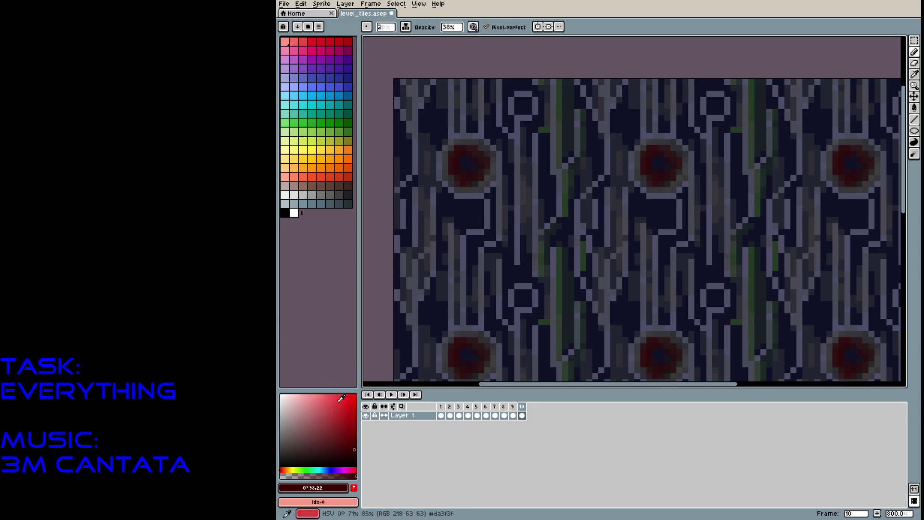
pyautogui.click(336, 456)
pyautogui.click(300, 457)
pyautogui.moveTo(475, 167)
pyautogui.mouseDown()
pyautogui.moveTo(467, 189)
pyautogui.moveTo(471, 140)
pyautogui.moveTo(477, 191)
pyautogui.mouseUp()
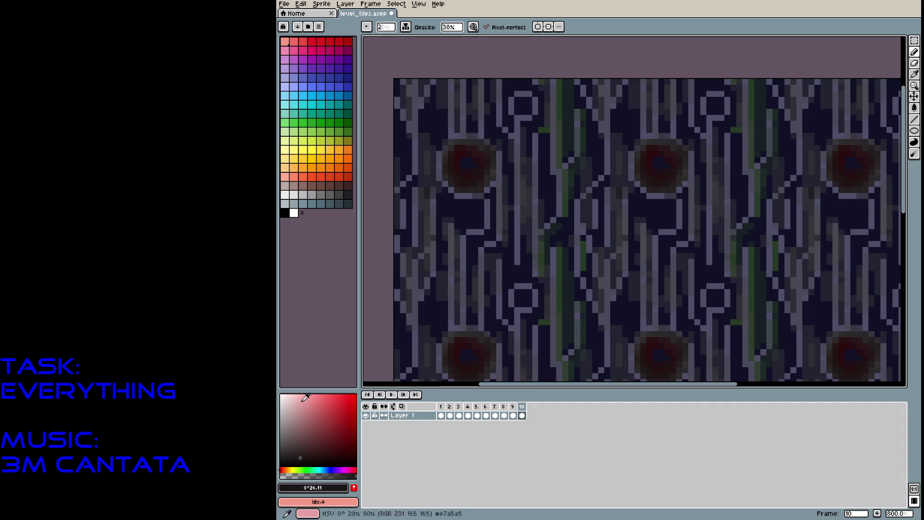
# Lower the pencil opacity to 11%
pyautogui.click(451, 27)
pyautogui.moveTo(456, 37); pyautogui.dragTo(454, 37)
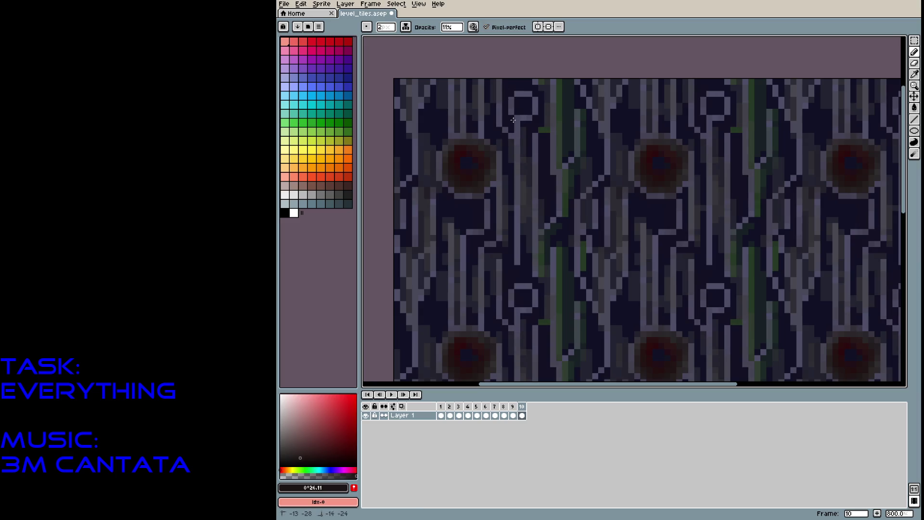
pyautogui.scroll(-3, 522, 138)
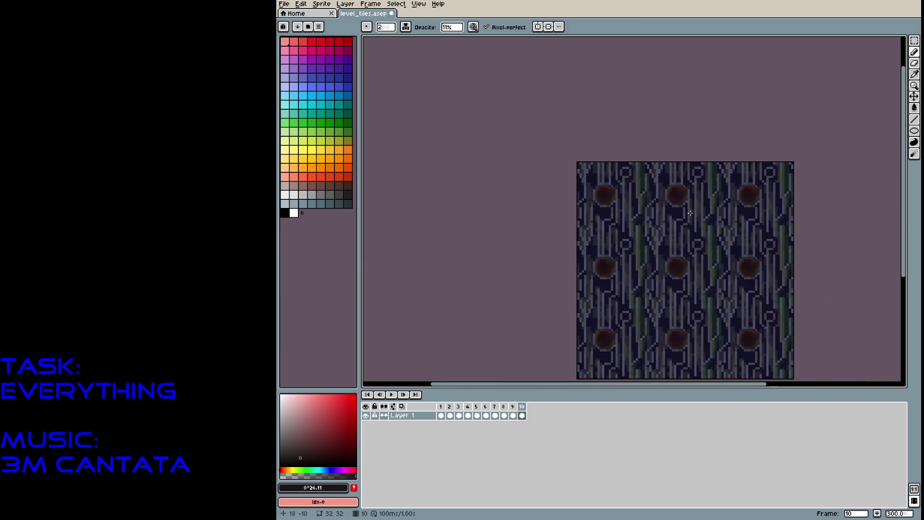
# Pick a pale yellow and paint faint highlight strokes along the central veins of frame 10
pyautogui.scroll(2, 674, 241)
pyautogui.moveTo(680, 264); pyautogui.dragTo(606, 225)
pyautogui.scroll(2, 648, 212)
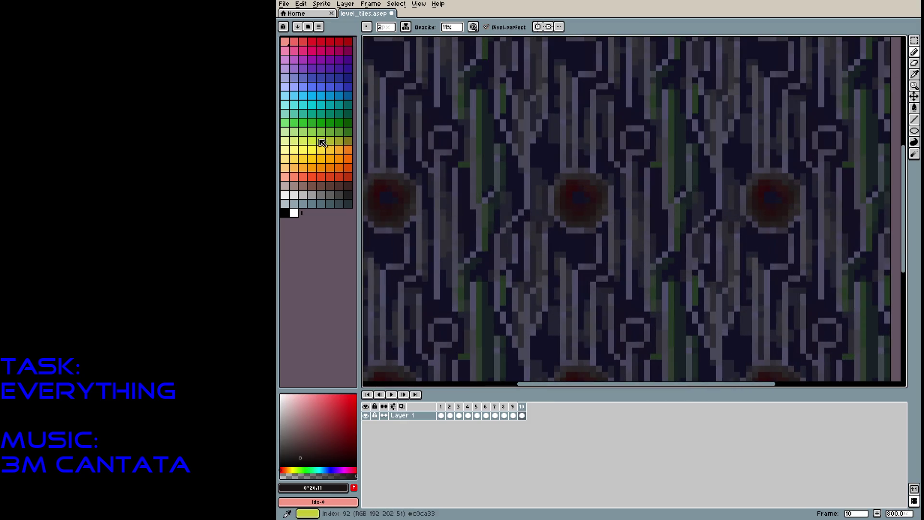
pyautogui.click(291, 470)
pyautogui.click(297, 412)
pyautogui.click(303, 408)
pyautogui.moveTo(474, 180)
pyautogui.mouseDown()
pyautogui.moveTo(470, 154)
pyautogui.moveTo(470, 226)
pyautogui.mouseUp()
pyautogui.moveTo(522, 151); pyautogui.dragTo(529, 233)
pyautogui.moveTo(527, 195)
pyautogui.mouseDown()
pyautogui.moveTo(494, 241)
pyautogui.moveTo(495, 308)
pyautogui.moveTo(503, 130)
pyautogui.moveTo(517, 229)
pyautogui.mouseUp()
# Add more faint pale yellow strokes over the upper veins, the ring and the vertical veins
pyautogui.scroll(5, 546, 233)
pyautogui.moveTo(431, 166)
pyautogui.mouseDown()
pyautogui.moveTo(450, 120)
pyautogui.moveTo(441, 154)
pyautogui.mouseUp()
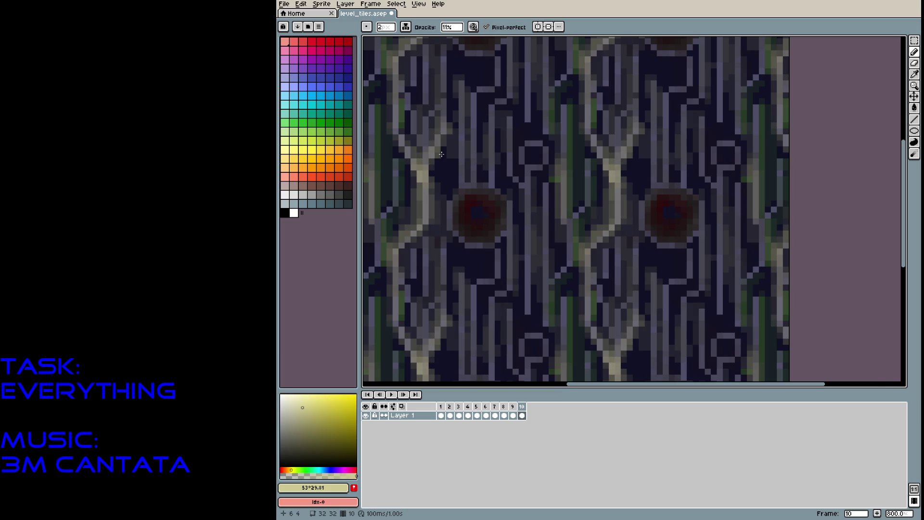
pyautogui.scroll(-4, 441, 154)
pyautogui.scroll(5, 517, 175)
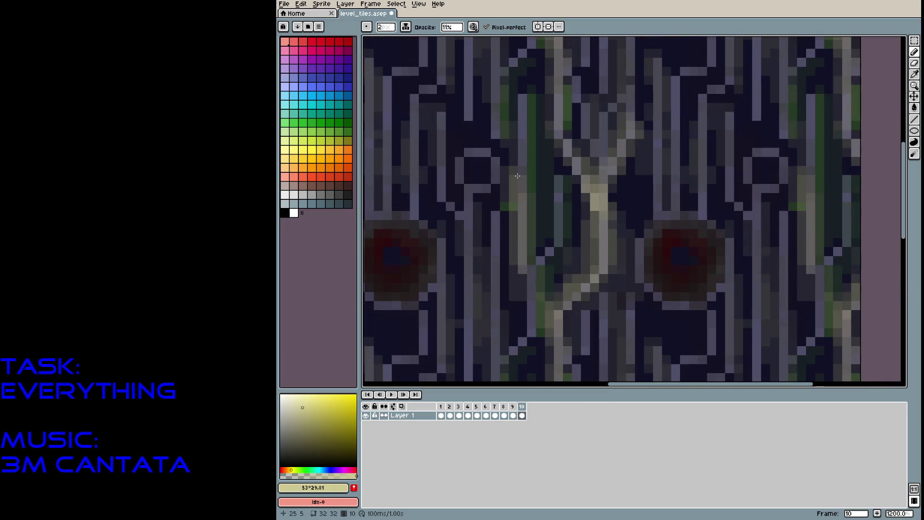
pyautogui.moveTo(436, 116); pyautogui.dragTo(446, 207)
pyautogui.moveTo(462, 154)
pyautogui.mouseDown()
pyautogui.moveTo(461, 191)
pyautogui.moveTo(496, 192)
pyautogui.moveTo(496, 150)
pyautogui.moveTo(448, 188)
pyautogui.moveTo(473, 289)
pyautogui.mouseUp()
pyautogui.moveTo(537, 287); pyautogui.dragTo(575, 123)
pyautogui.moveTo(495, 72)
pyautogui.mouseDown()
pyautogui.moveTo(506, 231)
pyautogui.moveTo(558, 215)
pyautogui.moveTo(553, 301)
pyautogui.mouseUp()
pyautogui.scroll(-4, 546, 210)
pyautogui.scroll(3, 554, 301)
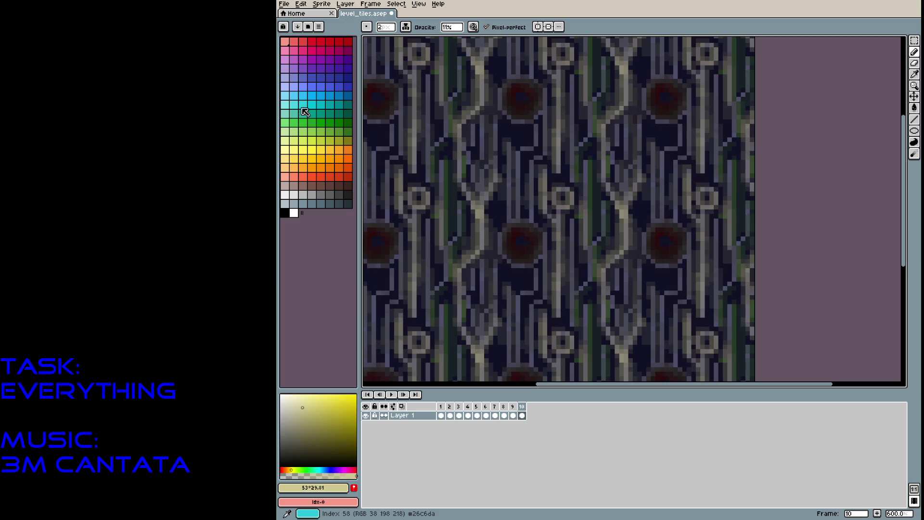
# Switch to a pale light cyan and add faint strokes down and beside the vertical veins
pyautogui.click(305, 112)
pyautogui.click(295, 407)
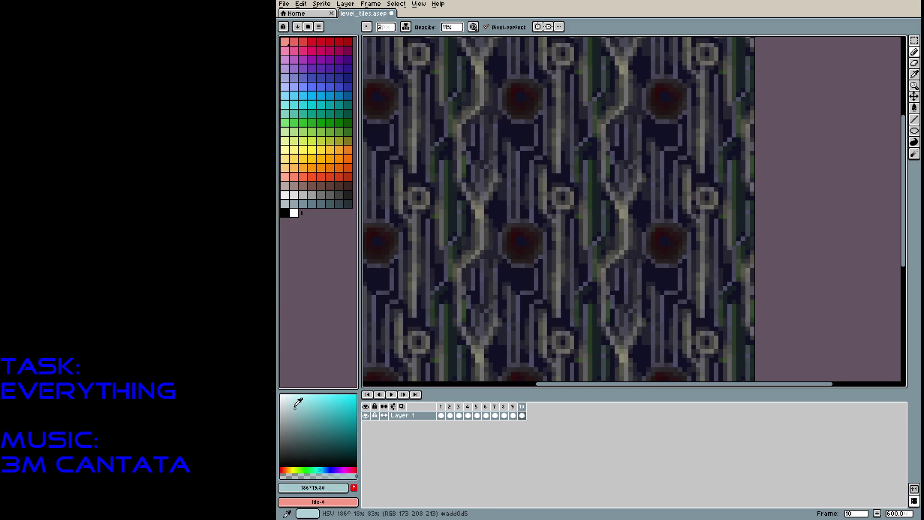
pyautogui.moveTo(511, 142); pyautogui.dragTo(508, 197)
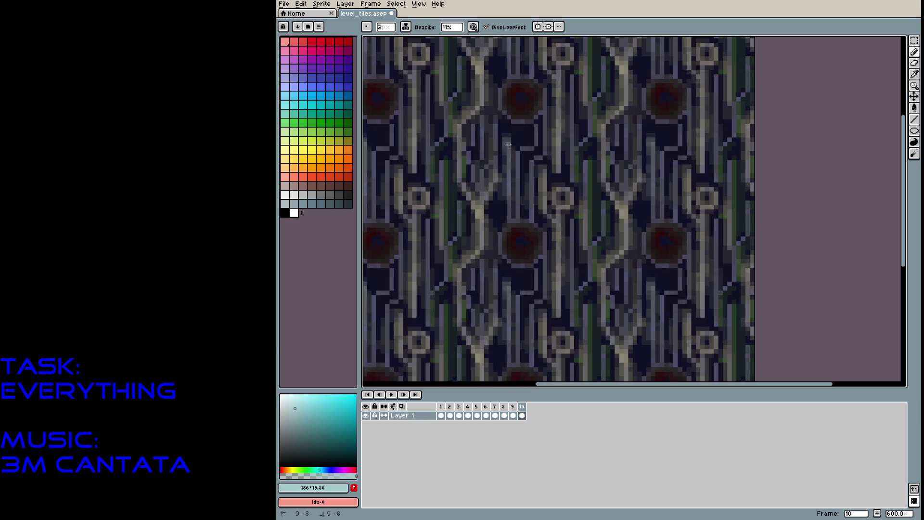
pyautogui.moveTo(507, 56); pyautogui.dragTo(511, 226)
pyautogui.moveTo(524, 162)
pyautogui.mouseDown()
pyautogui.moveTo(524, 150)
pyautogui.moveTo(518, 209)
pyautogui.moveTo(519, 150)
pyautogui.moveTo(543, 128)
pyautogui.moveTo(532, 224)
pyautogui.mouseUp()
pyautogui.moveTo(527, 186)
pyautogui.mouseDown()
pyautogui.moveTo(497, 252)
pyautogui.moveTo(510, 267)
pyautogui.moveTo(530, 267)
pyautogui.moveTo(547, 240)
pyautogui.moveTo(530, 219)
pyautogui.moveTo(545, 233)
pyautogui.mouseUp()
pyautogui.scroll(-5, 645, 138)
pyautogui.scroll(2, 652, 131)
pyautogui.scroll(1, 652, 131)
pyautogui.moveTo(559, 163); pyautogui.dragTo(591, 202)
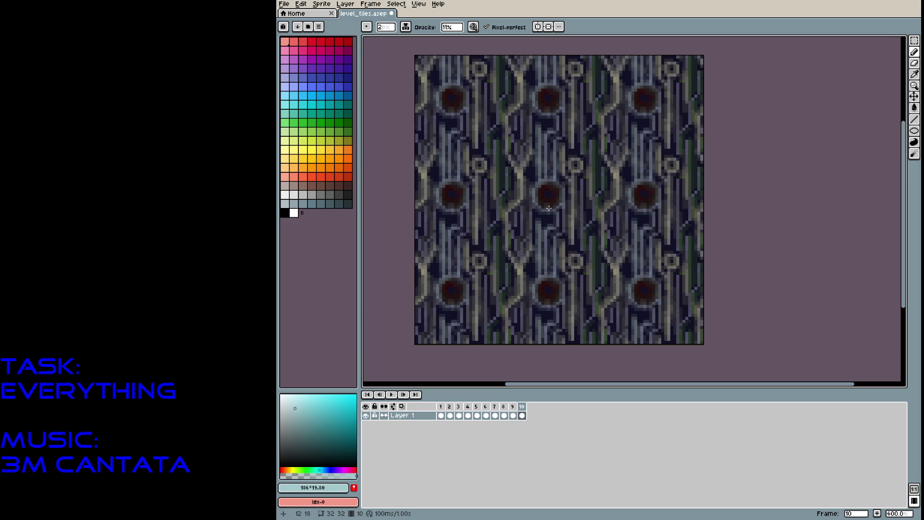
pyautogui.scroll(-1, 534, 209)
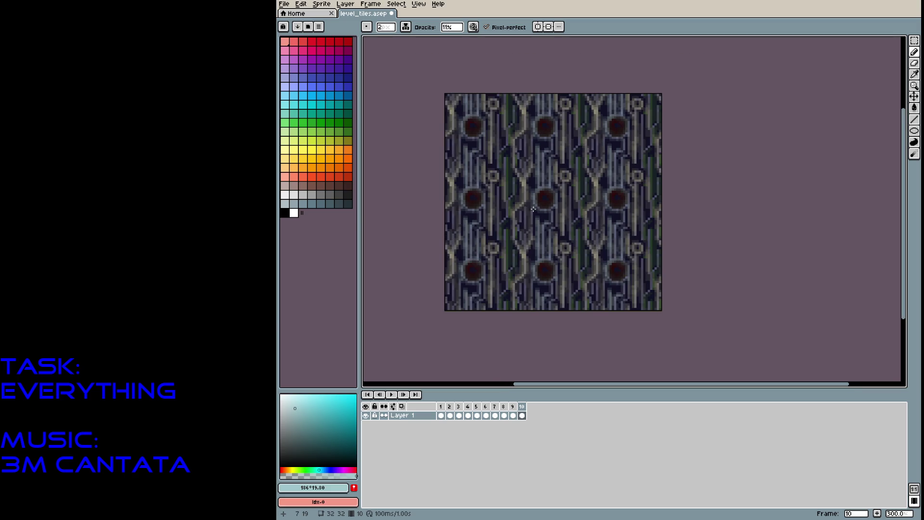
pyautogui.scroll(1, 528, 208)
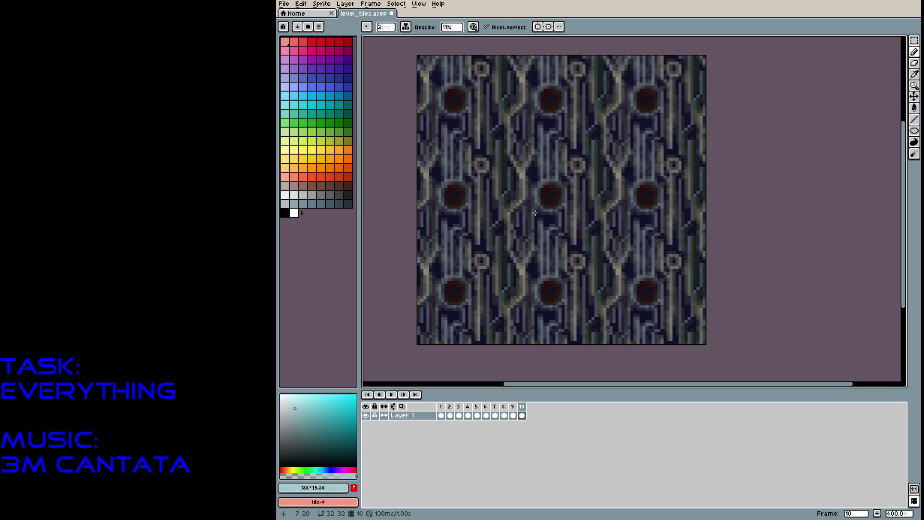
# Move to frame 2's stone tile and zoom in on its grey bands
pyautogui.click(469, 414)
pyautogui.click(476, 415)
pyautogui.press('Left')
pyautogui.press('Left')
pyautogui.press('Left')
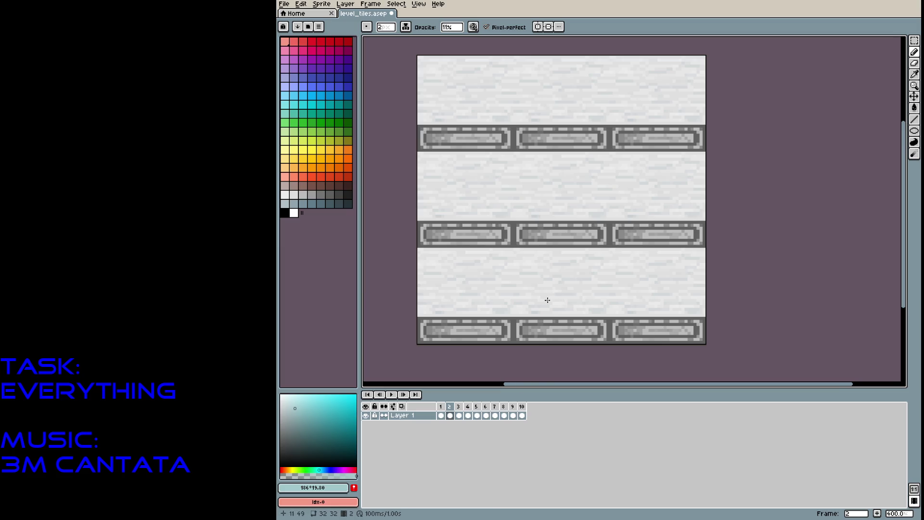
pyautogui.scroll(2, 489, 188)
pyautogui.moveTo(488, 187); pyautogui.dragTo(495, 254)
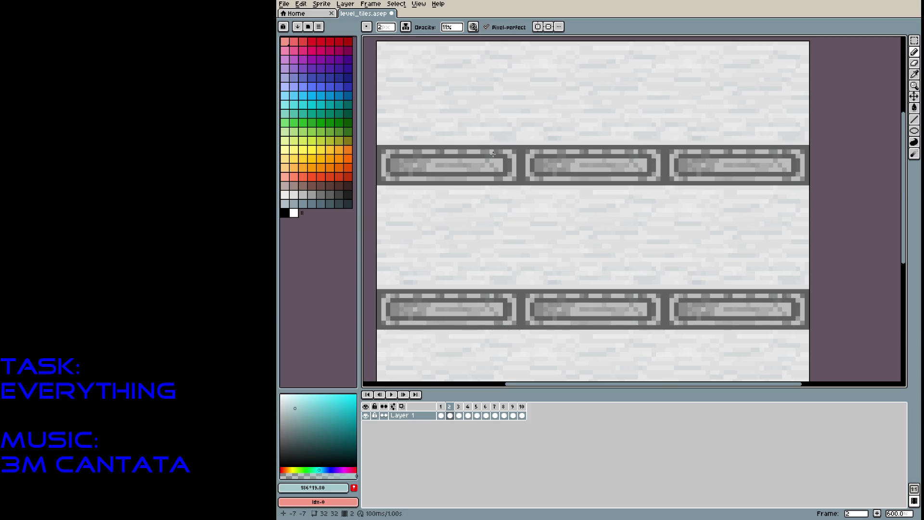
# Sample the band's dark grey and paint faint dark marks above the band
pyautogui.keyDown('alt'); pyautogui.click(519, 152); pyautogui.keyUp('alt')
pyautogui.moveTo(385, 140)
pyautogui.mouseDown()
pyautogui.moveTo(515, 150)
pyautogui.moveTo(505, 142)
pyautogui.moveTo(525, 143)
pyautogui.mouseUp()
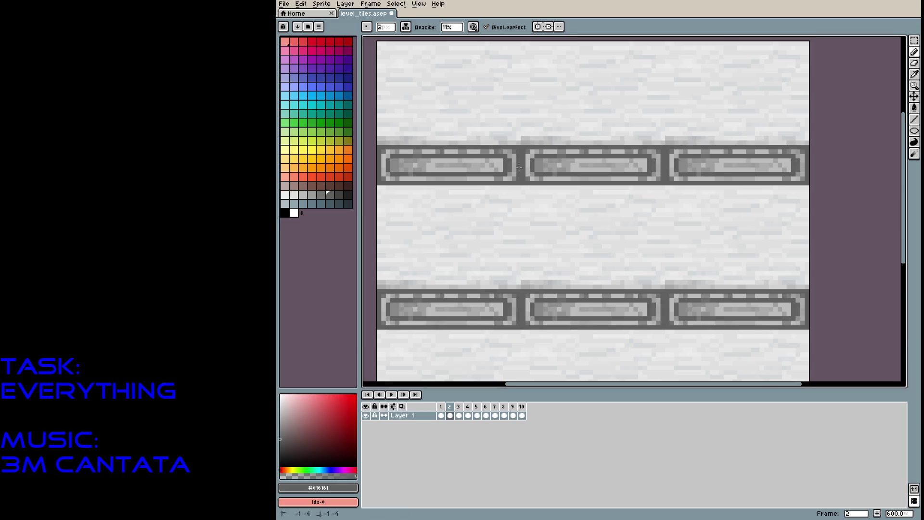
pyautogui.click(530, 120)
pyautogui.scroll(4, 528, 118)
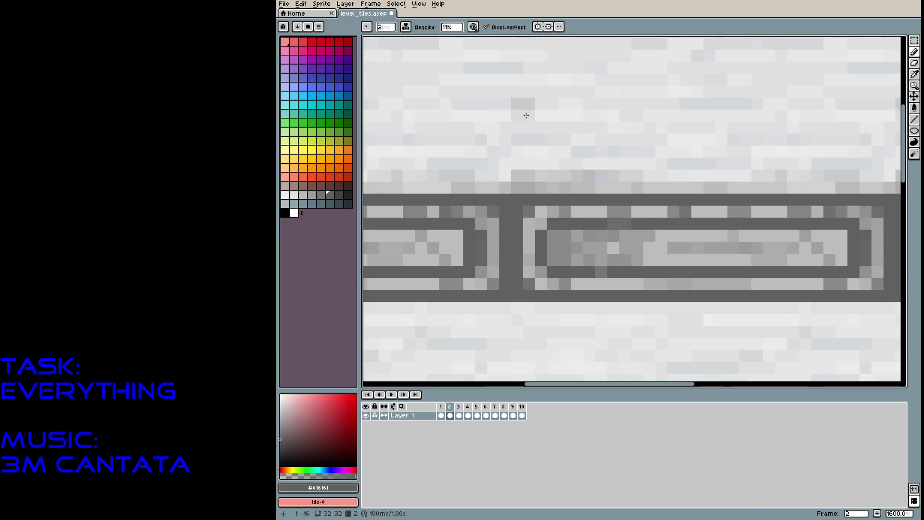
# Sample a light grey and, with a 1px brush, lighten lines and pixels along the band rows
pyautogui.keyDown('alt'); pyautogui.click(529, 245); pyautogui.keyUp('alt')
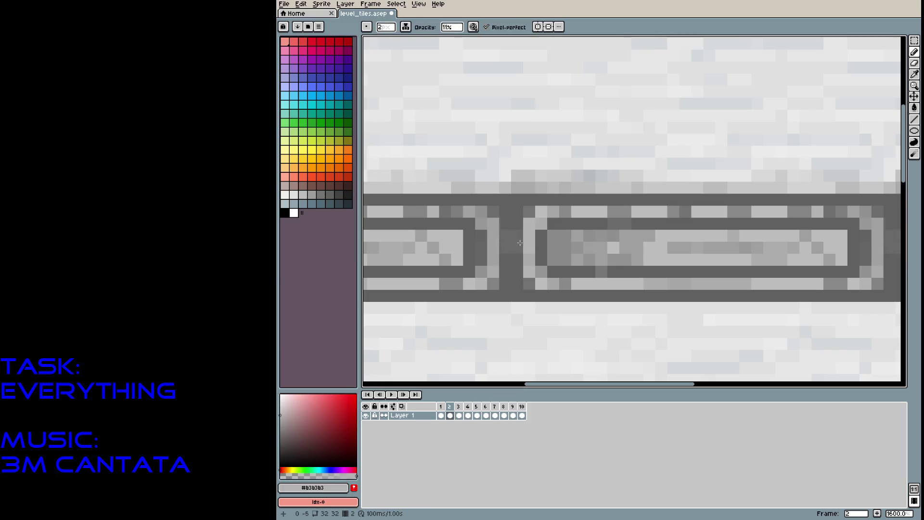
pyautogui.press('-')
pyautogui.moveTo(505, 269)
pyautogui.mouseDown()
pyautogui.moveTo(518, 212)
pyautogui.moveTo(625, 199)
pyautogui.mouseUp()
pyautogui.moveTo(645, 271); pyautogui.dragTo(804, 271)
pyautogui.moveTo(635, 223); pyautogui.dragTo(854, 224)
pyautogui.click(871, 248)
pyautogui.click(542, 249)
pyautogui.click(516, 284)
pyautogui.moveTo(510, 296); pyautogui.dragTo(500, 294)
pyautogui.scroll(-4, 566, 260)
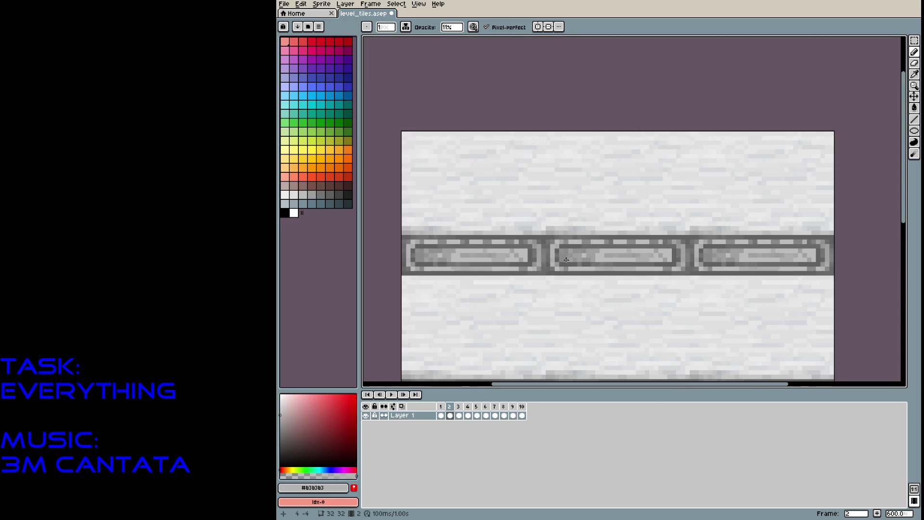
pyautogui.scroll(1, 518, 266)
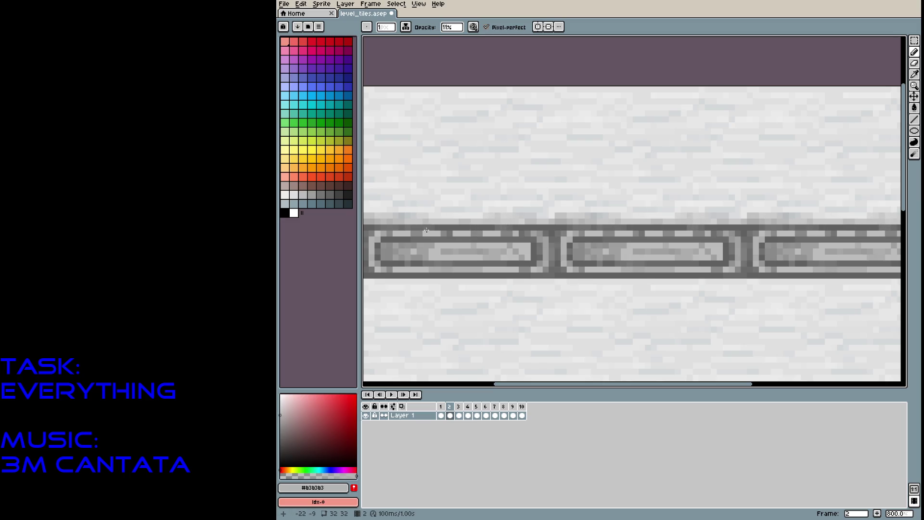
# Highlight the band's top edge with a lighter grey and shade it with the dark edge grey
pyautogui.moveTo(393, 233); pyautogui.dragTo(471, 233)
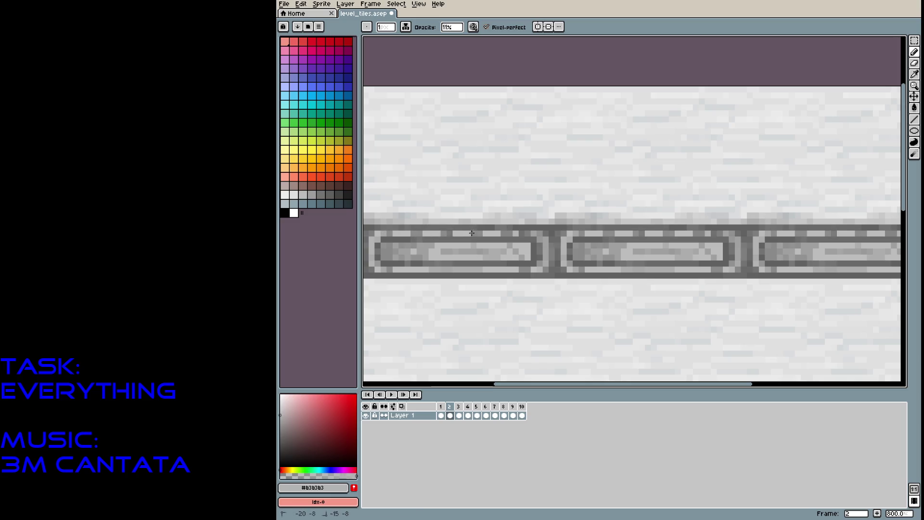
pyautogui.keyDown('alt'); pyautogui.click(428, 215); pyautogui.keyUp('alt')
pyautogui.moveTo(421, 228); pyautogui.dragTo(438, 228)
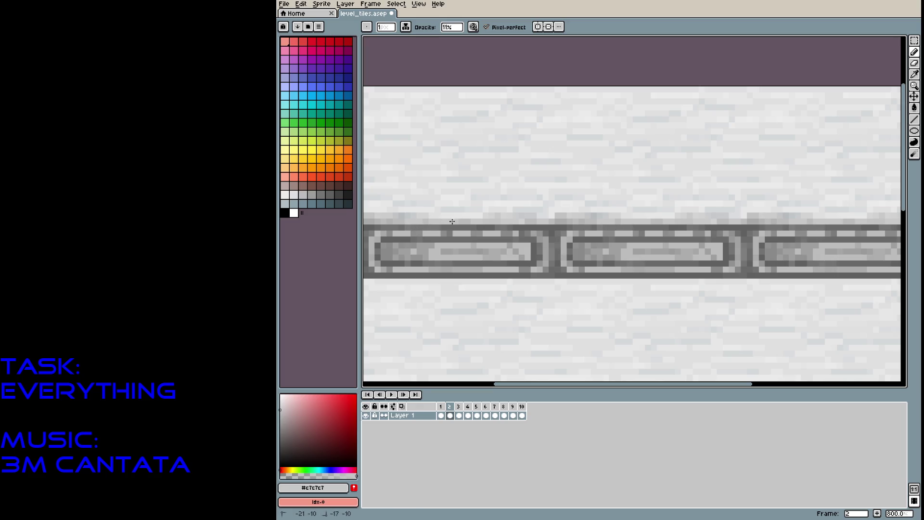
pyautogui.keyDown('alt'); pyautogui.click(454, 227); pyautogui.keyUp('alt')
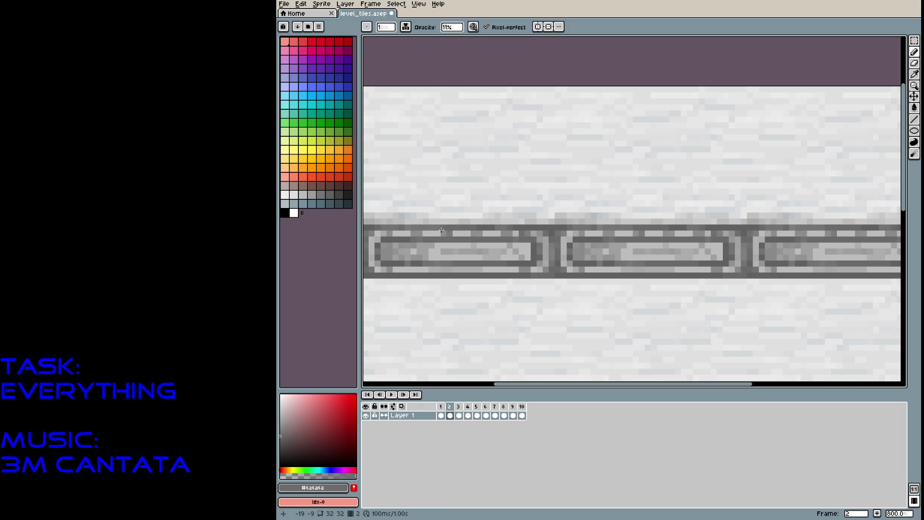
pyautogui.moveTo(526, 220)
pyautogui.mouseDown()
pyautogui.moveTo(488, 220)
pyautogui.moveTo(577, 220)
pyautogui.mouseUp()
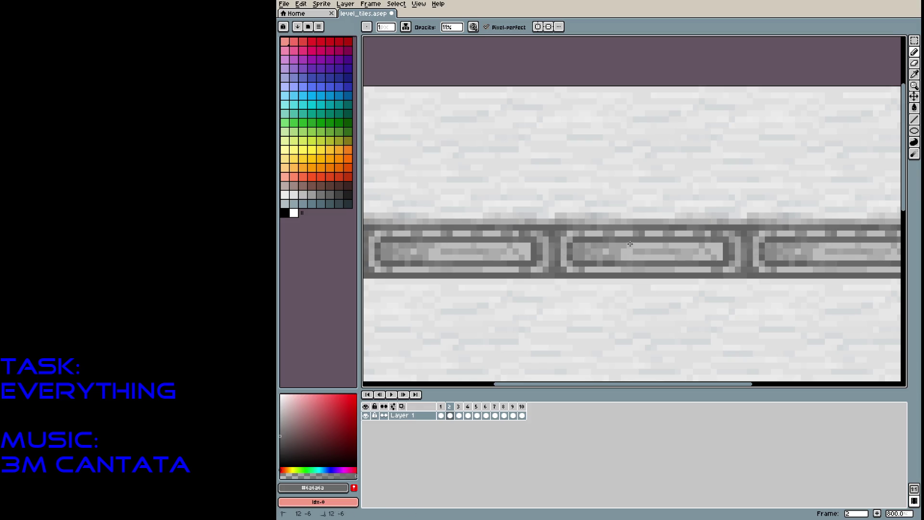
pyautogui.moveTo(651, 253); pyautogui.dragTo(691, 234)
pyautogui.scroll(-4, 711, 247)
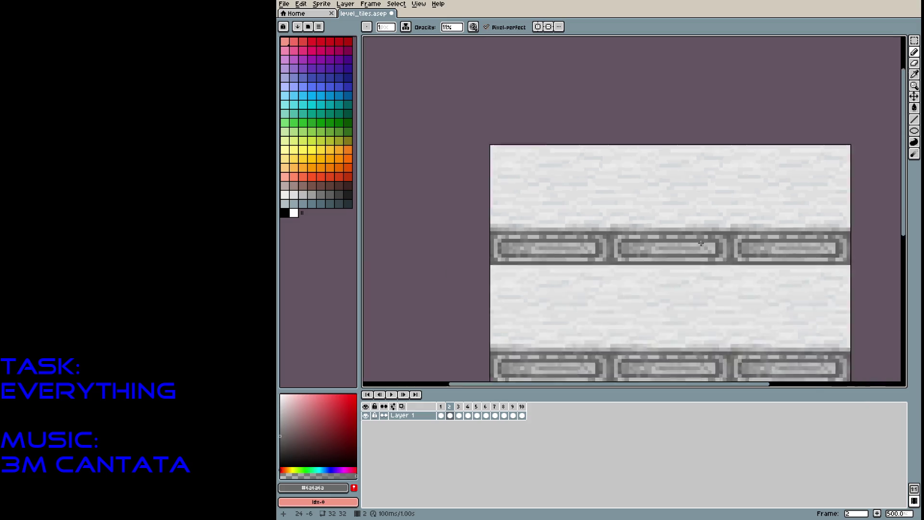
# Save level_tiles with Ctrl+S and step through the frames back to frame 10
pyautogui.hotkey('ctrl', 's')
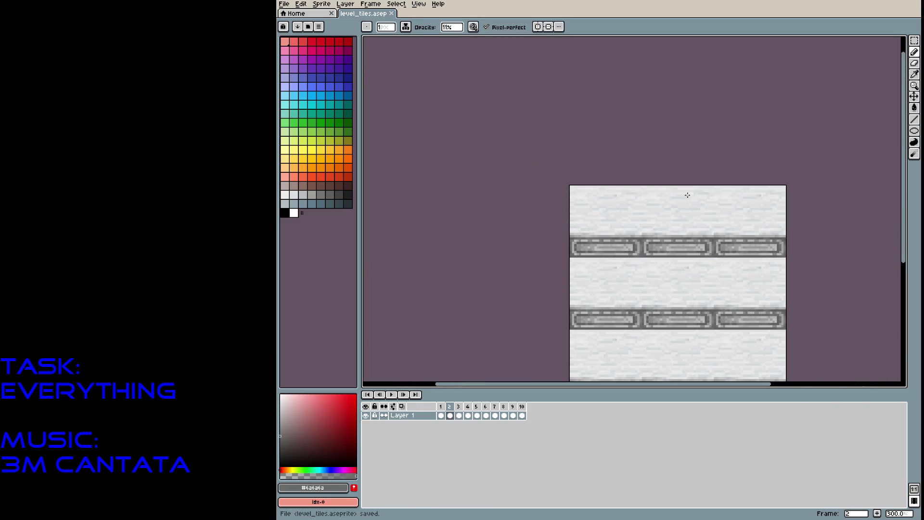
pyautogui.press('Right')
pyautogui.press('Right')
pyautogui.press('Right')
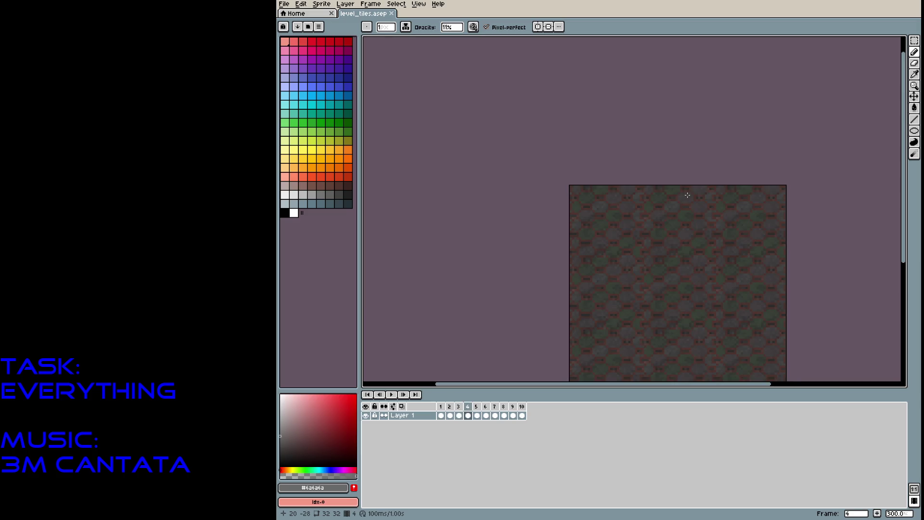
pyautogui.press('Right')
pyautogui.press('Right')
pyautogui.press('Right')
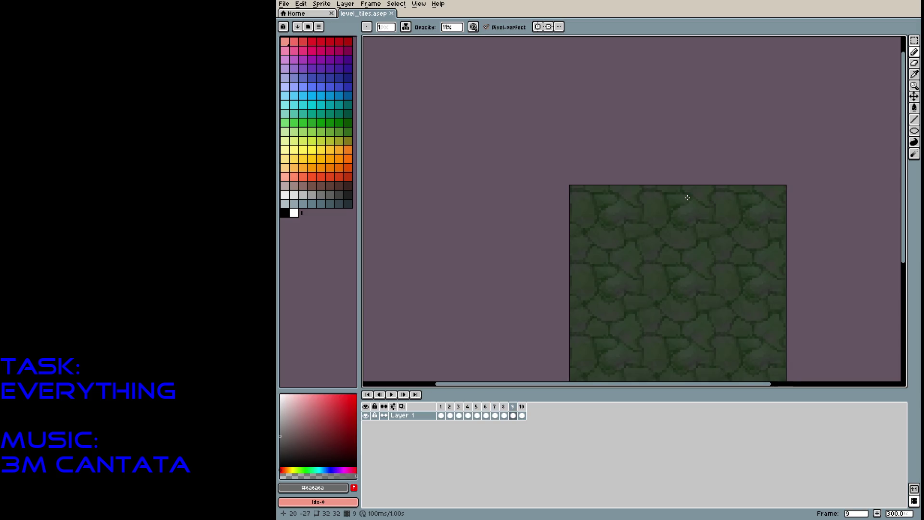
pyautogui.press('Right')
pyautogui.press('Right')
pyautogui.press('Left')
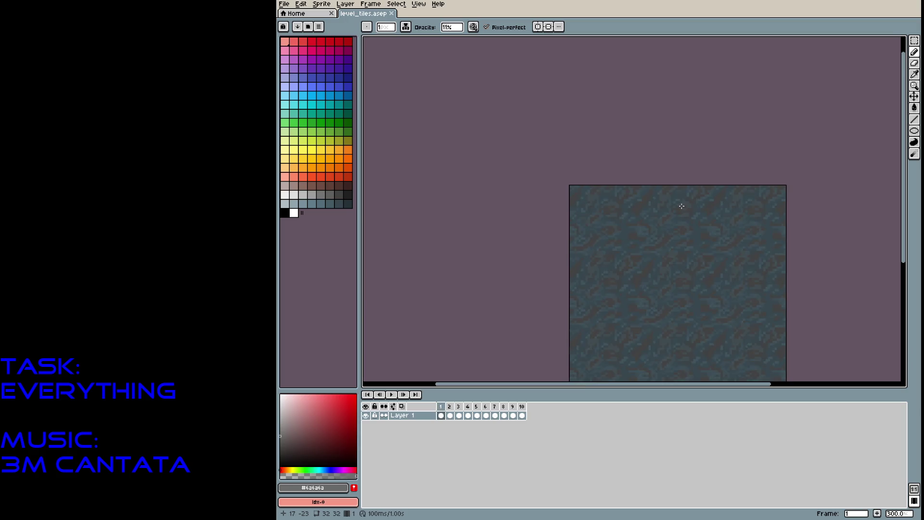
pyautogui.press('Left')
# Play the tileset animation, then add a new empty frame 11
pyautogui.moveTo(675, 237); pyautogui.dragTo(555, 174)
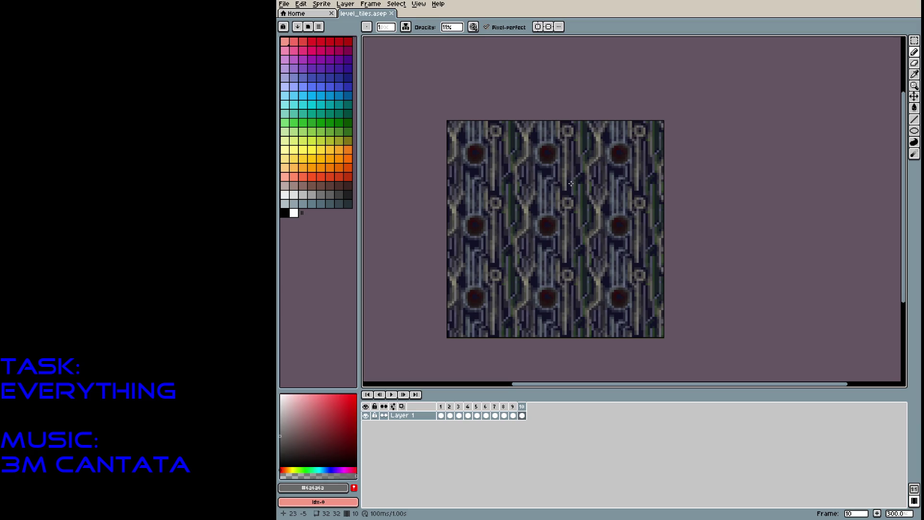
pyautogui.press('Return')
pyautogui.hotkey('alt', 'b')
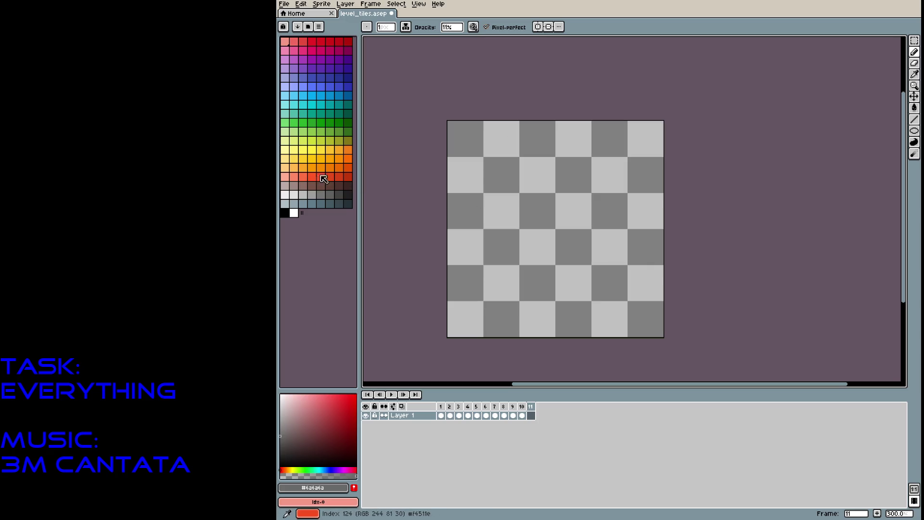
# Set orange at 85% opacity and flood-fill the empty canvas with it
pyautogui.click(339, 159)
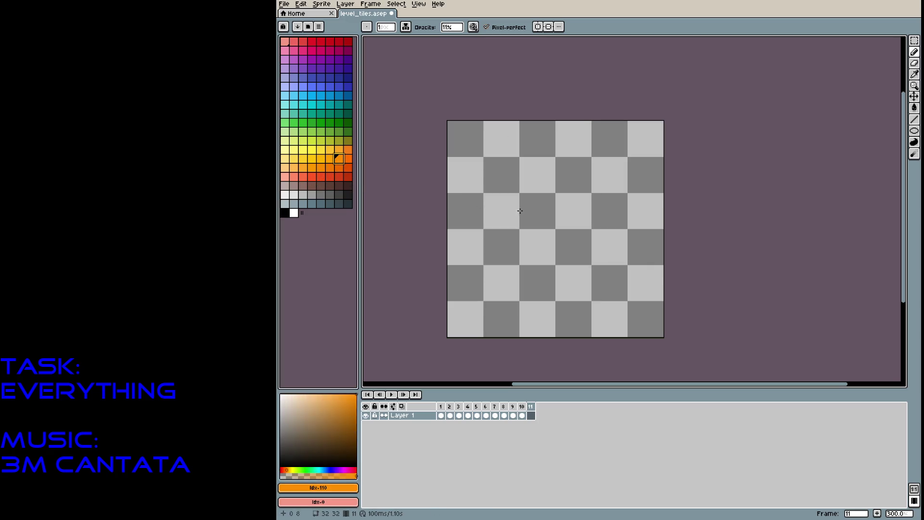
pyautogui.scroll(4, 538, 194)
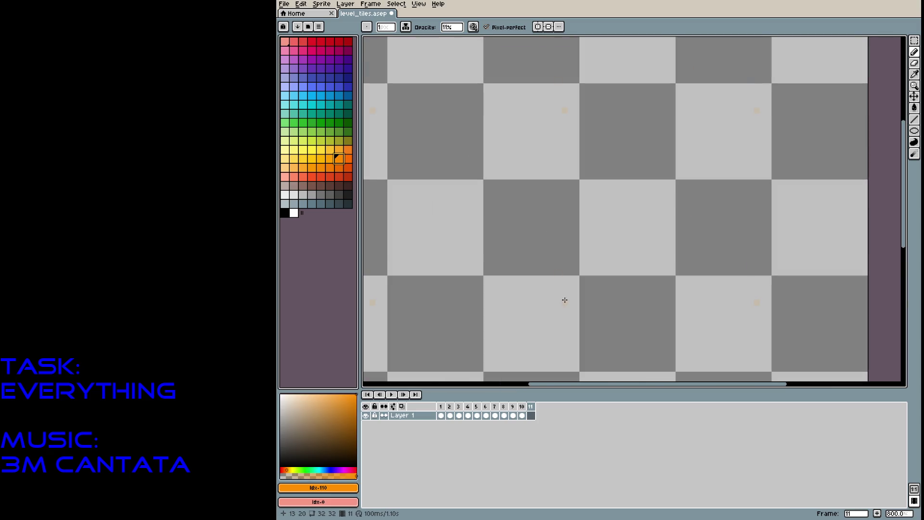
pyautogui.click(452, 27)
pyautogui.moveTo(462, 39)
pyautogui.mouseDown()
pyautogui.moveTo(479, 40)
pyautogui.moveTo(469, 40)
pyautogui.mouseUp()
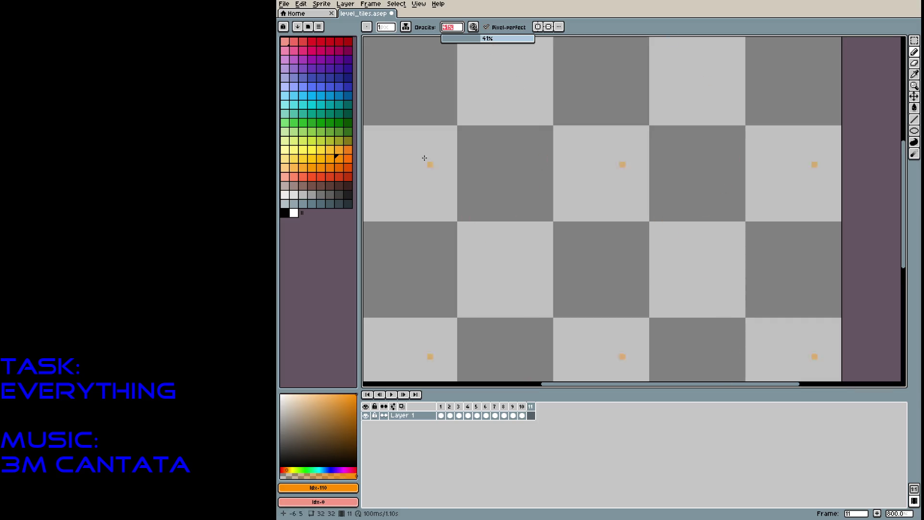
pyautogui.click(519, 165)
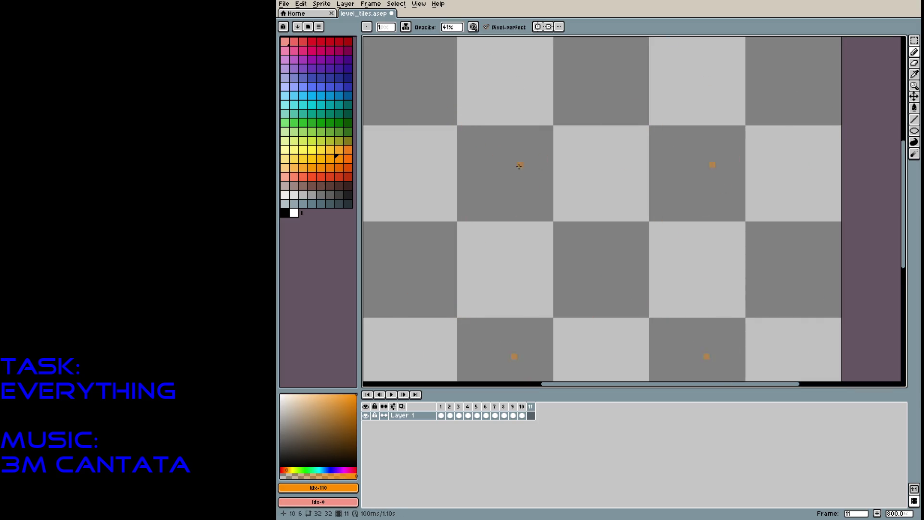
pyautogui.press('g')
pyautogui.click(529, 181)
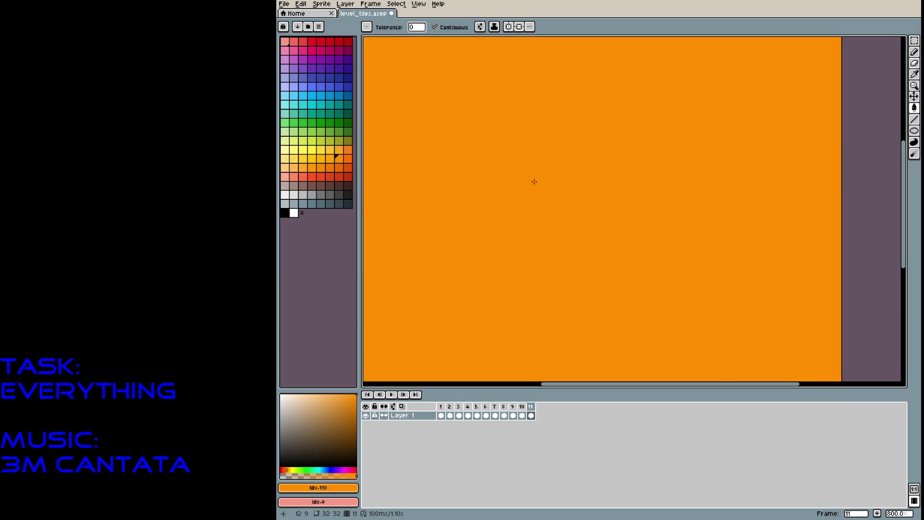
# Refill the canvas dark brown, then draw a U-shaped crack with the orange Pencil
pyautogui.click(350, 184)
pyautogui.click(477, 173)
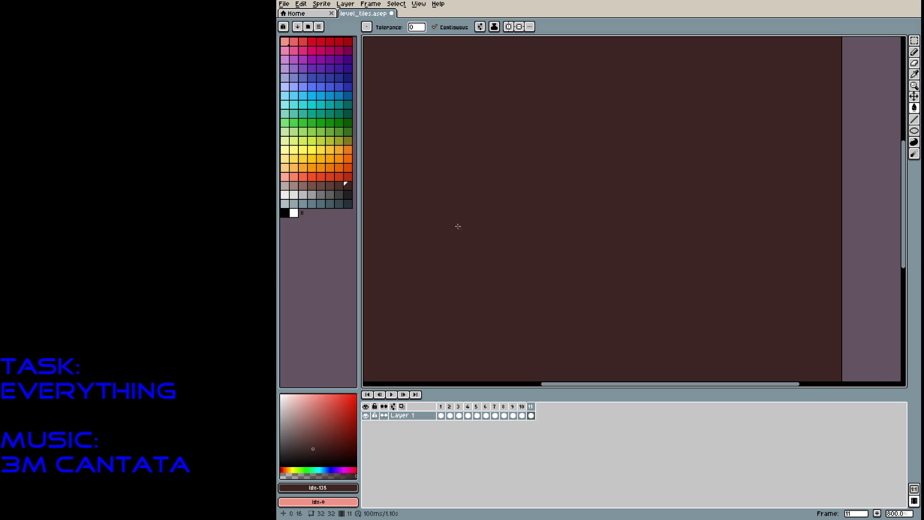
pyautogui.click(348, 158)
pyautogui.press('b')
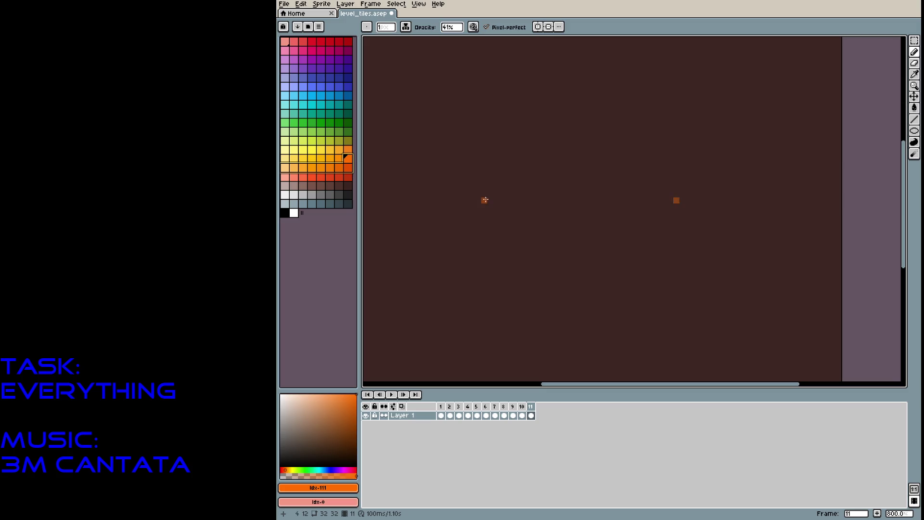
pyautogui.moveTo(486, 207)
pyautogui.mouseDown()
pyautogui.moveTo(483, 222)
pyautogui.moveTo(501, 224)
pyautogui.moveTo(517, 206)
pyautogui.moveTo(485, 224)
pyautogui.moveTo(485, 199)
pyautogui.moveTo(541, 202)
pyautogui.moveTo(554, 192)
pyautogui.moveTo(541, 201)
pyautogui.moveTo(515, 188)
pyautogui.moveTo(519, 176)
pyautogui.moveTo(484, 176)
pyautogui.moveTo(518, 178)
pyautogui.moveTo(486, 166)
pyautogui.moveTo(498, 186)
pyautogui.moveTo(471, 166)
pyautogui.moveTo(497, 145)
pyautogui.moveTo(469, 162)
pyautogui.moveTo(479, 194)
pyautogui.moveTo(455, 195)
pyautogui.moveTo(465, 191)
pyautogui.moveTo(465, 221)
pyautogui.moveTo(477, 239)
pyautogui.moveTo(459, 249)
pyautogui.moveTo(454, 231)
pyautogui.moveTo(483, 236)
pyautogui.moveTo(520, 262)
pyautogui.moveTo(550, 237)
pyautogui.moveTo(531, 211)
pyautogui.mouseUp()
# Draw orange crack arcs, loops and a cup shape across the dark brown tile in tiled mode
pyautogui.moveTo(539, 255)
pyautogui.mouseDown()
pyautogui.moveTo(496, 257)
pyautogui.moveTo(508, 265)
pyautogui.moveTo(486, 289)
pyautogui.moveTo(515, 270)
pyautogui.moveTo(469, 267)
pyautogui.mouseUp()
pyautogui.moveTo(441, 299)
pyautogui.mouseDown()
pyautogui.moveTo(438, 271)
pyautogui.moveTo(477, 292)
pyautogui.moveTo(491, 279)
pyautogui.moveTo(455, 289)
pyautogui.moveTo(467, 276)
pyautogui.mouseUp()
pyautogui.click(406, 248)
pyautogui.moveTo(418, 230)
pyautogui.mouseDown()
pyautogui.moveTo(419, 260)
pyautogui.moveTo(455, 262)
pyautogui.mouseUp()
pyautogui.click(419, 207)
pyautogui.moveTo(419, 207)
pyautogui.mouseDown()
pyautogui.moveTo(431, 233)
pyautogui.moveTo(455, 226)
pyautogui.moveTo(423, 226)
pyautogui.moveTo(445, 228)
pyautogui.mouseUp()
pyautogui.moveTo(429, 171)
pyautogui.mouseDown()
pyautogui.moveTo(455, 198)
pyautogui.moveTo(445, 195)
pyautogui.moveTo(457, 187)
pyautogui.moveTo(430, 152)
pyautogui.moveTo(462, 160)
pyautogui.moveTo(460, 168)
pyautogui.moveTo(418, 132)
pyautogui.moveTo(455, 122)
pyautogui.moveTo(443, 142)
pyautogui.moveTo(473, 148)
pyautogui.moveTo(487, 121)
pyautogui.moveTo(466, 140)
pyautogui.moveTo(459, 113)
pyautogui.moveTo(492, 103)
pyautogui.moveTo(508, 128)
pyautogui.moveTo(529, 115)
pyautogui.moveTo(505, 123)
pyautogui.moveTo(511, 151)
pyautogui.moveTo(539, 139)
pyautogui.moveTo(530, 166)
pyautogui.moveTo(557, 145)
pyautogui.moveTo(561, 231)
pyautogui.moveTo(587, 206)
pyautogui.moveTo(553, 194)
pyautogui.moveTo(599, 171)
pyautogui.moveTo(560, 162)
pyautogui.moveTo(595, 169)
pyautogui.moveTo(579, 175)
pyautogui.moveTo(600, 128)
pyautogui.mouseUp()
pyautogui.moveTo(542, 266)
pyautogui.mouseDown()
pyautogui.moveTo(554, 277)
pyautogui.moveTo(589, 255)
pyautogui.moveTo(556, 253)
pyautogui.moveTo(570, 238)
pyautogui.moveTo(581, 248)
pyautogui.moveTo(535, 292)
pyautogui.moveTo(550, 317)
pyautogui.moveTo(570, 306)
pyautogui.moveTo(546, 308)
pyautogui.moveTo(592, 311)
pyautogui.moveTo(604, 301)
pyautogui.moveTo(611, 282)
pyautogui.moveTo(585, 271)
pyautogui.moveTo(625, 314)
pyautogui.mouseUp()
pyautogui.moveTo(501, 229)
pyautogui.mouseDown()
pyautogui.moveTo(512, 246)
pyautogui.moveTo(535, 233)
pyautogui.mouseUp()
pyautogui.scroll(-4, 561, 261)
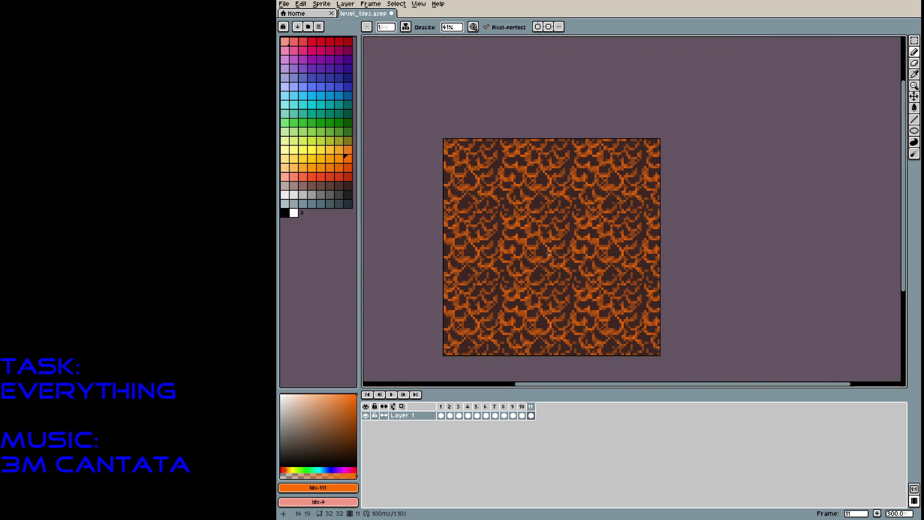
pyautogui.scroll(3, 548, 253)
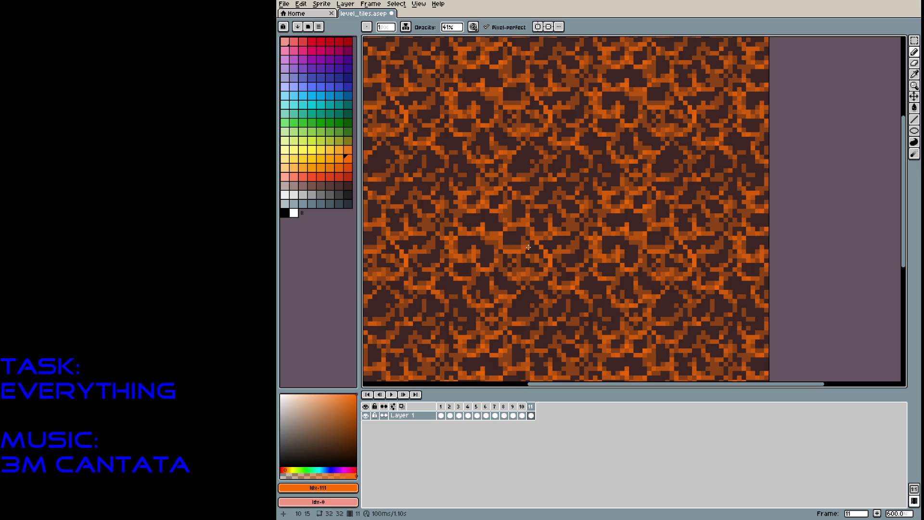
# Undo a bright purple test stroke and choose a muted dark purple instead
pyautogui.click(348, 59)
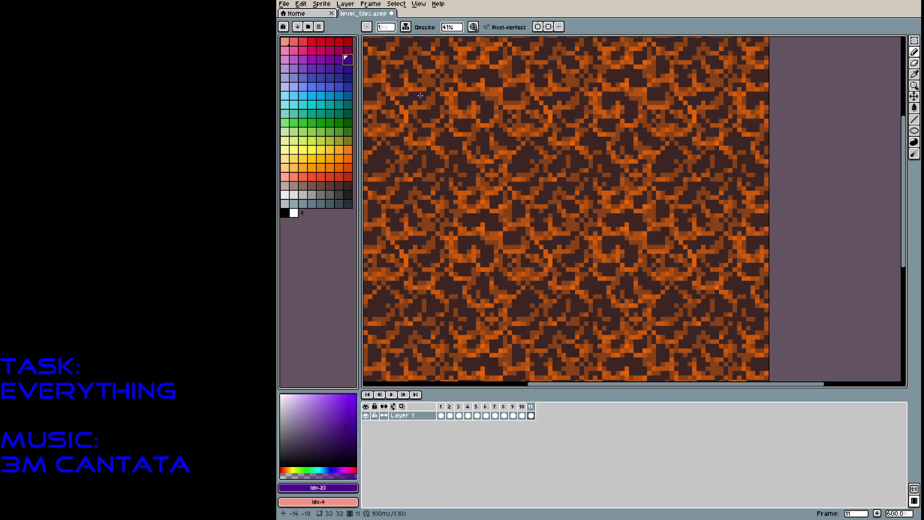
pyautogui.moveTo(441, 139); pyautogui.dragTo(450, 141)
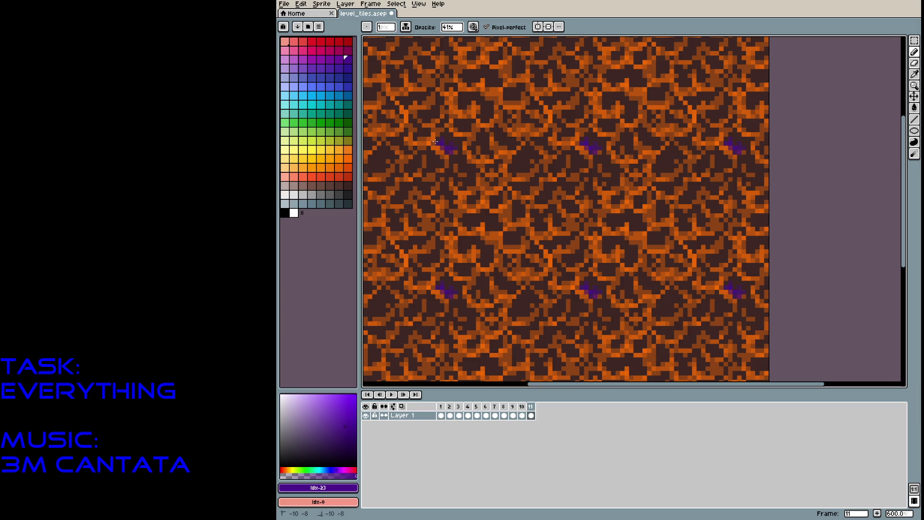
pyautogui.hotkey('ctrl', 'z')
pyautogui.press('v')
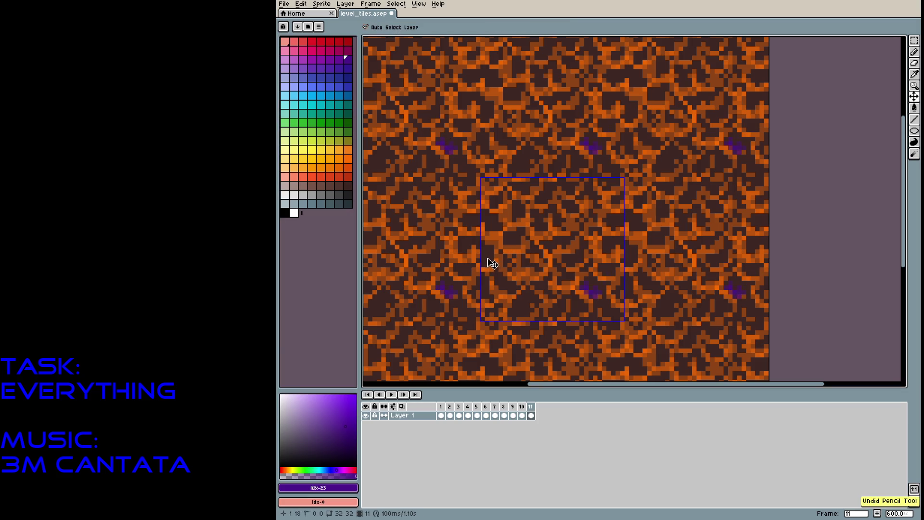
pyautogui.moveTo(303, 436)
pyautogui.mouseDown()
pyautogui.moveTo(313, 426)
pyautogui.moveTo(311, 442)
pyautogui.mouseUp()
pyautogui.press('b')
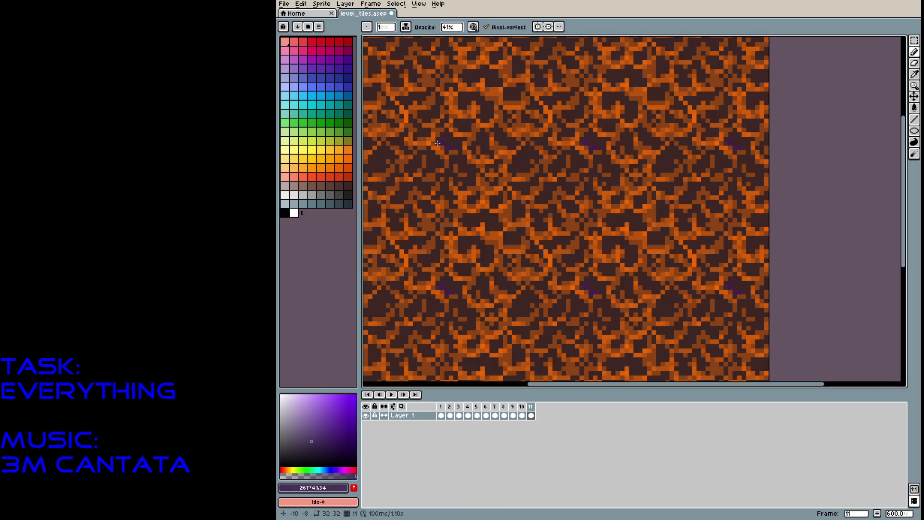
# Shade the dark rock pockets between the cracks with muted purple dabs and strokes
pyautogui.moveTo(443, 142); pyautogui.dragTo(459, 146)
pyautogui.click(456, 131)
pyautogui.click(486, 114)
pyautogui.click(462, 97)
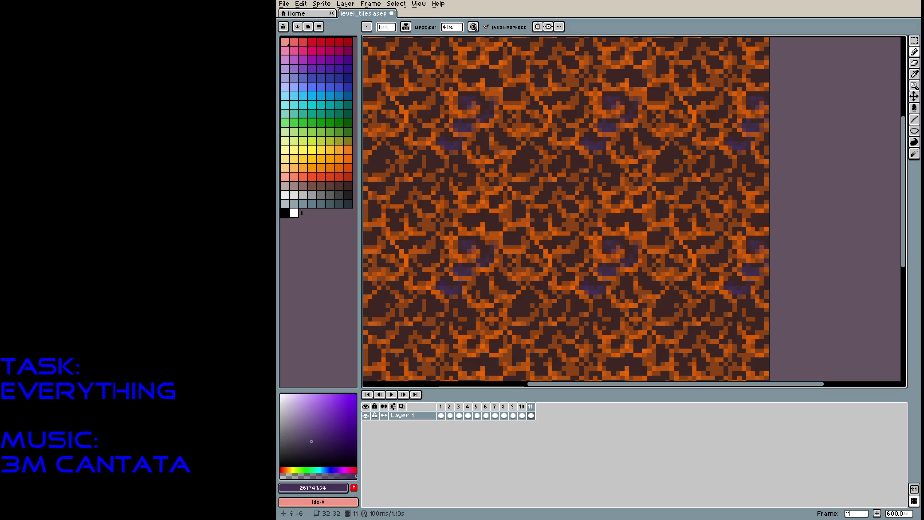
pyautogui.click(512, 167)
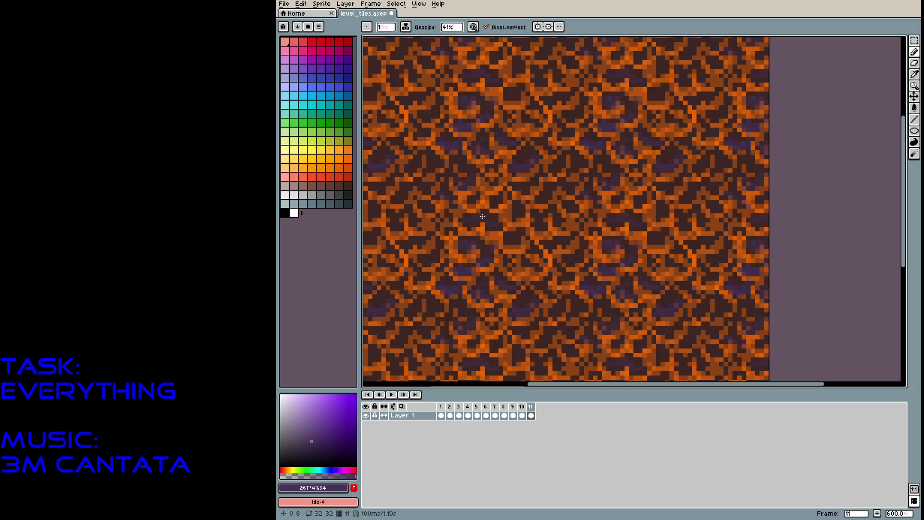
pyautogui.moveTo(513, 209); pyautogui.dragTo(516, 220)
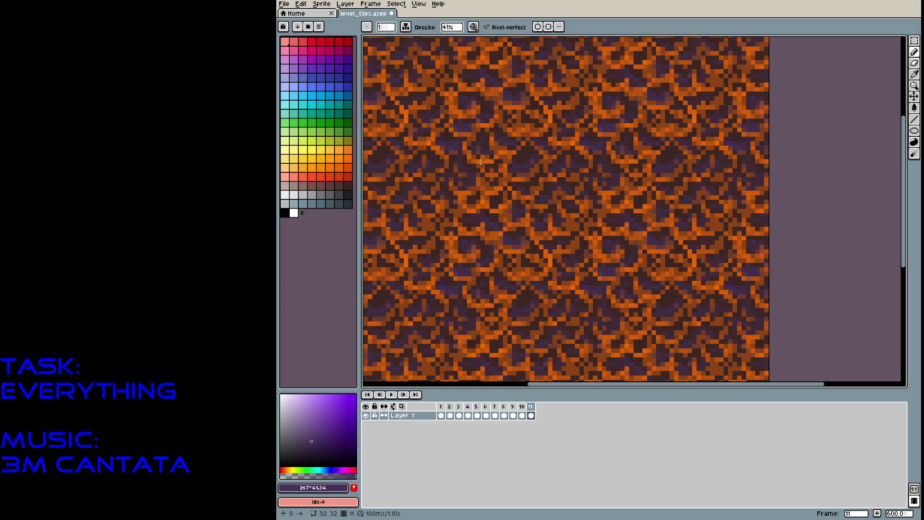
pyautogui.moveTo(368, 156); pyautogui.dragTo(481, 221)
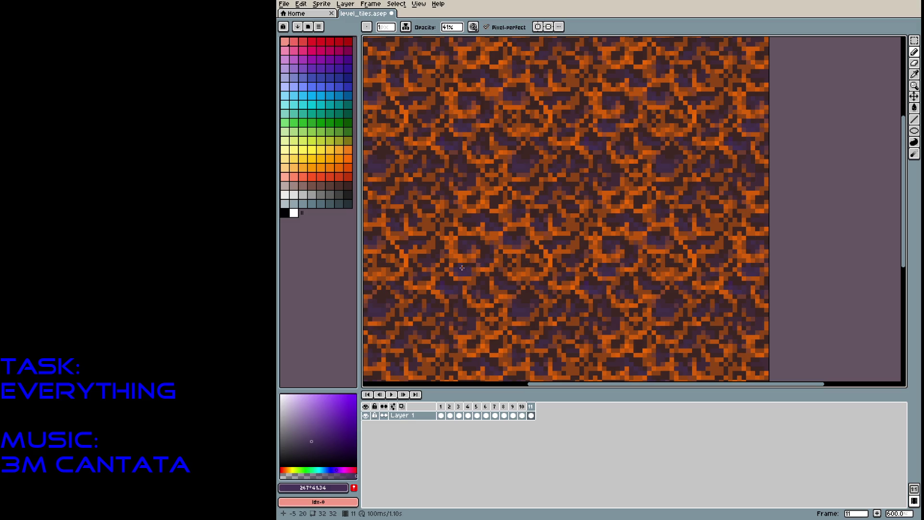
pyautogui.click(325, 104)
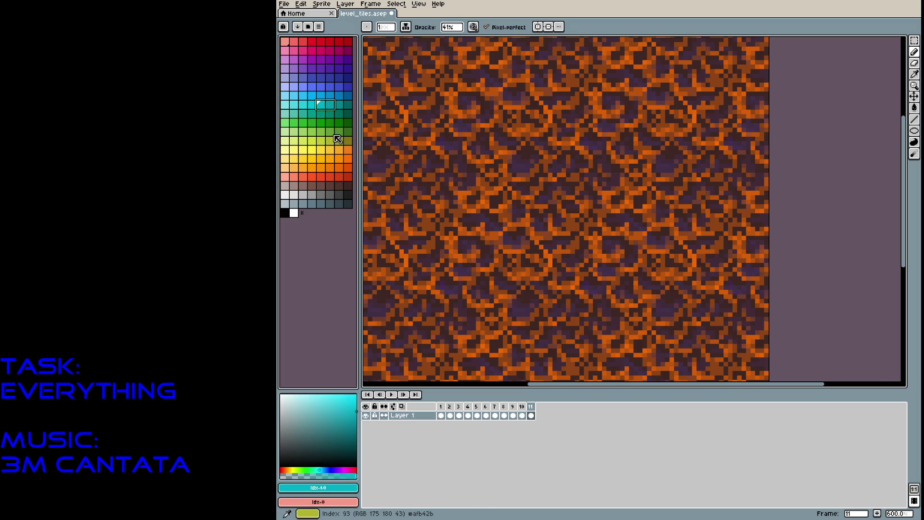
# Create a new Layer 2 above the lava tile and paint a first teal stroke on it
pyautogui.rightClick(532, 415)
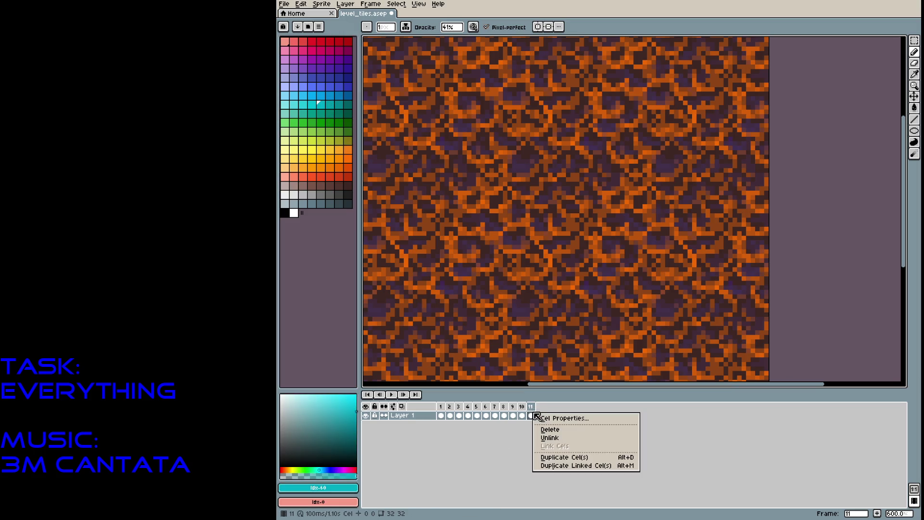
pyautogui.press('Escape')
pyautogui.click(346, 4)
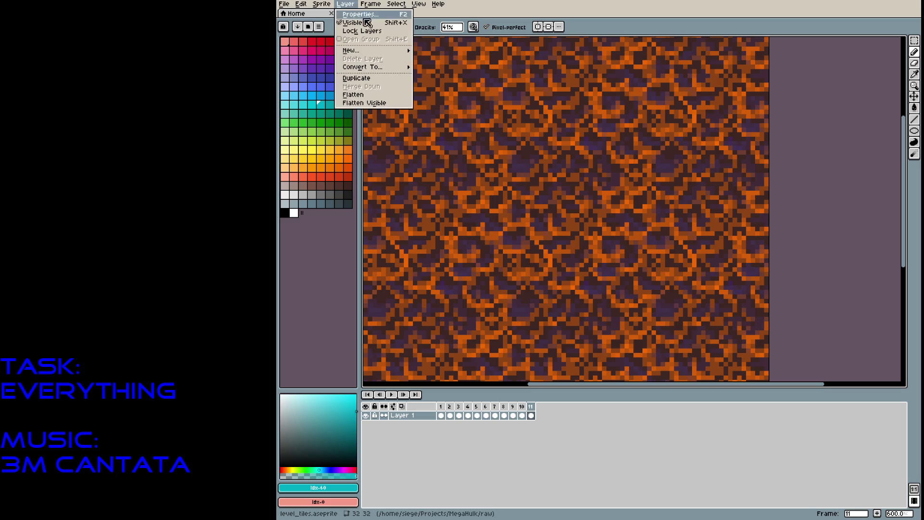
pyautogui.moveTo(373, 51)
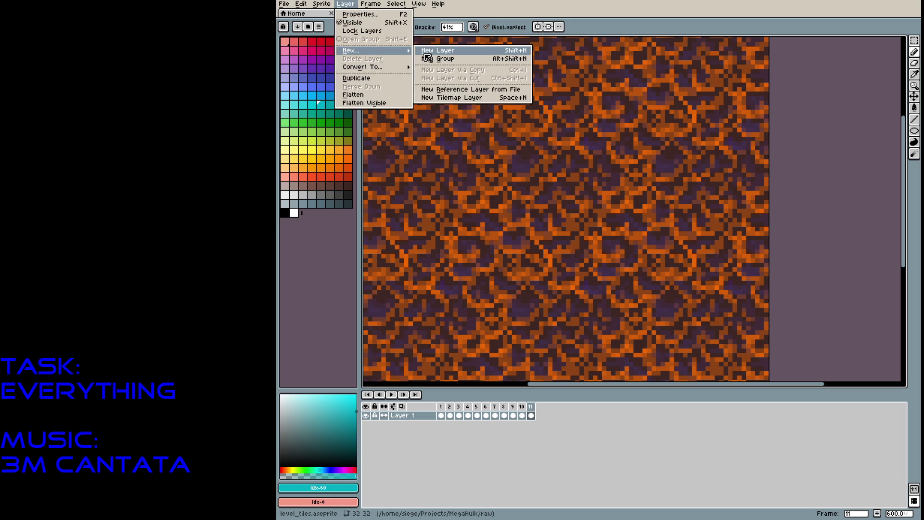
pyautogui.click(425, 52)
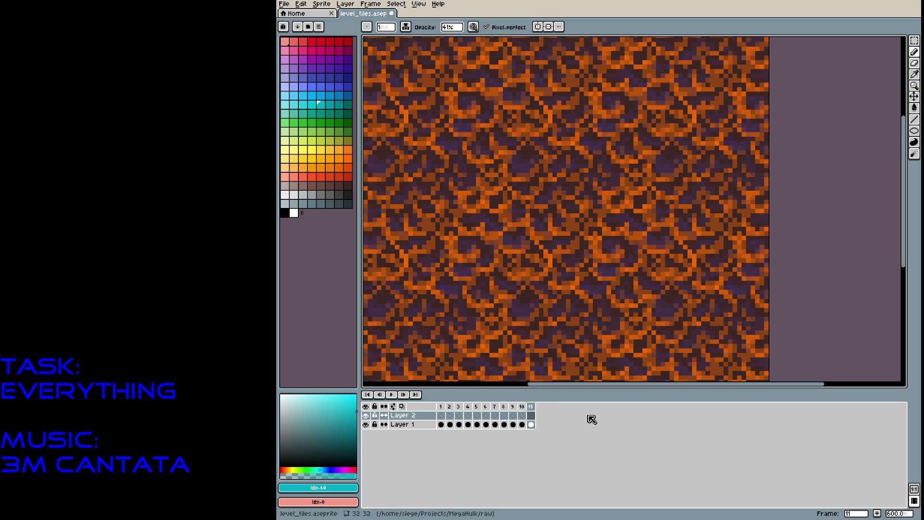
pyautogui.moveTo(448, 188)
pyautogui.mouseDown()
pyautogui.moveTo(498, 166)
pyautogui.moveTo(532, 118)
pyautogui.moveTo(543, 130)
pyautogui.moveTo(477, 190)
pyautogui.moveTo(474, 229)
pyautogui.moveTo(458, 198)
pyautogui.moveTo(435, 192)
pyautogui.moveTo(391, 137)
pyautogui.moveTo(450, 193)
pyautogui.moveTo(440, 190)
pyautogui.moveTo(452, 231)
pyautogui.moveTo(467, 237)
pyautogui.moveTo(436, 289)
pyautogui.moveTo(463, 262)
pyautogui.mouseUp()
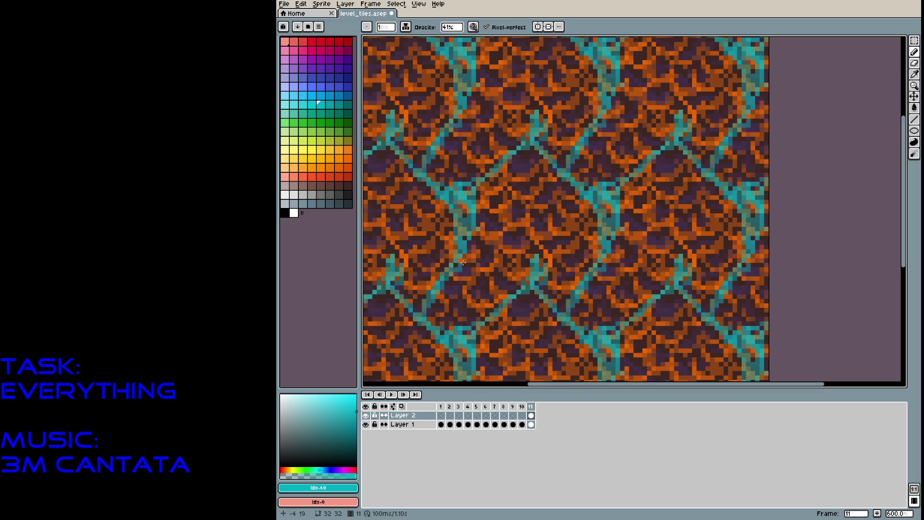
pyautogui.hotkey('ctrl', 'z')
pyautogui.hotkey('ctrl', 'z')
pyautogui.hotkey('ctrl', 'z')
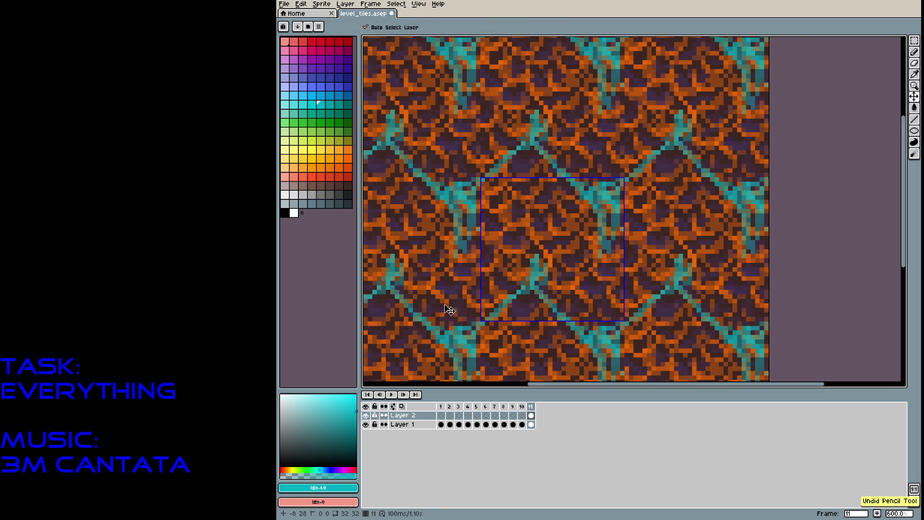
pyautogui.hotkey('ctrl', 'z')
pyautogui.hotkey('ctrl', 'z')
pyautogui.hotkey('ctrl', 'z')
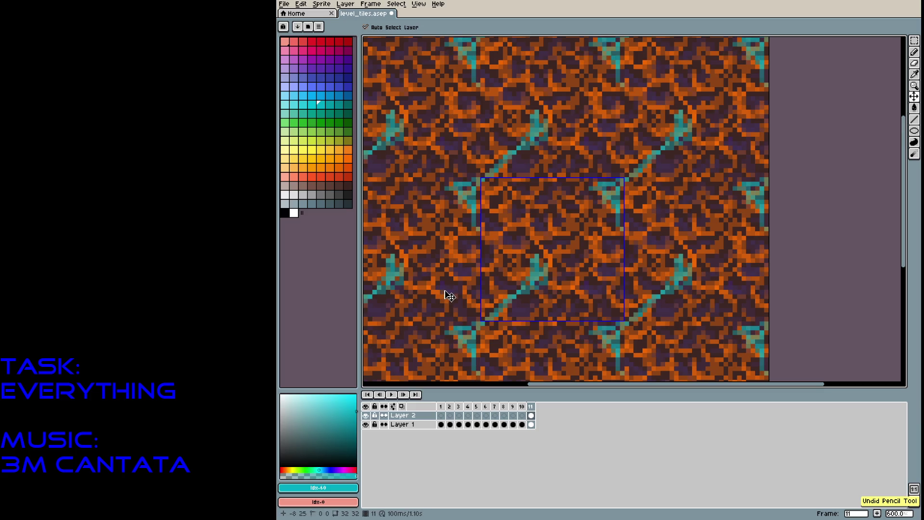
pyautogui.hotkey('ctrl', 'z')
pyautogui.hotkey('ctrl', 'z')
pyautogui.hotkey('ctrl', 'z')
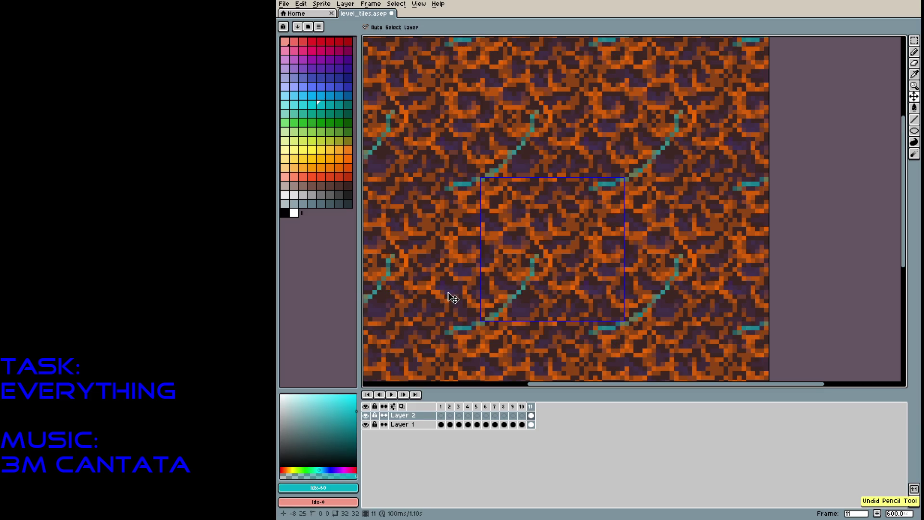
pyautogui.hotkey('ctrl', 'z')
pyautogui.hotkey('ctrl', 'z')
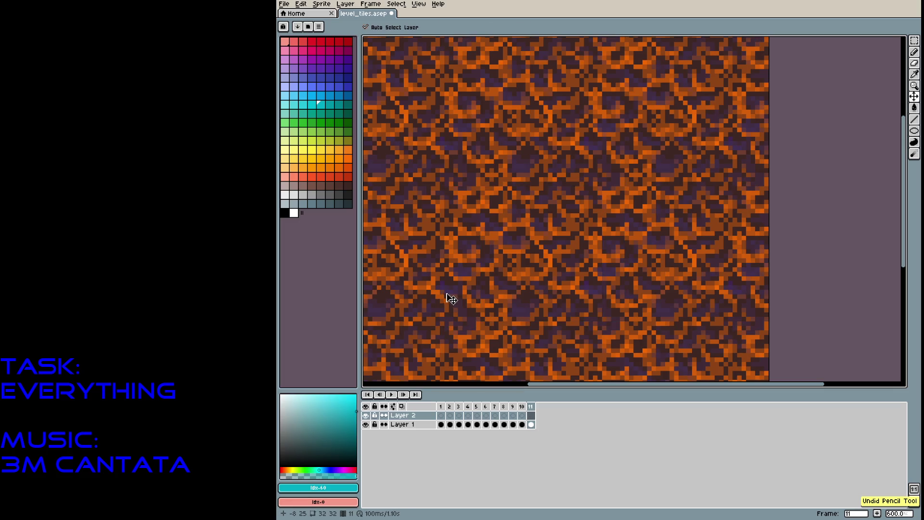
pyautogui.moveTo(309, 416); pyautogui.dragTo(296, 411)
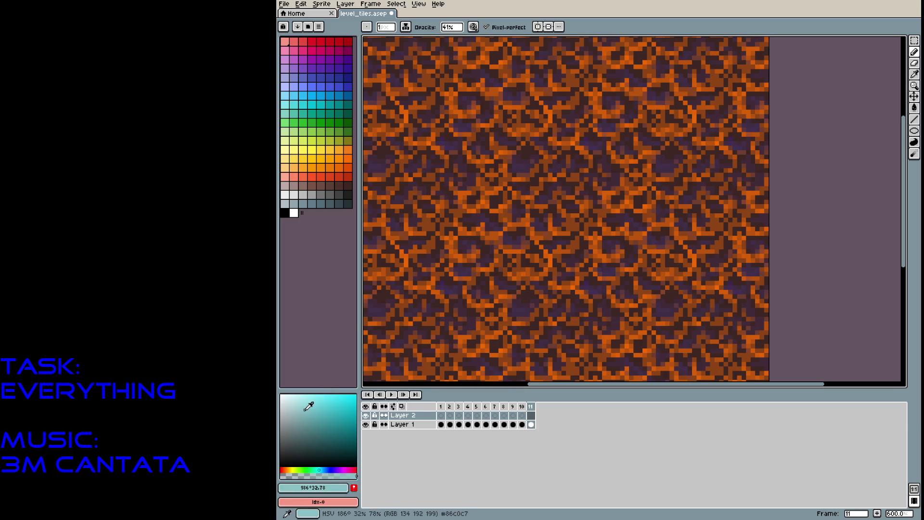
# Draw pale grey-blue diagonal, branching and downward stone veins across the tile on Layer 2
pyautogui.moveTo(455, 270)
pyautogui.mouseDown()
pyautogui.moveTo(546, 195)
pyautogui.moveTo(541, 178)
pyautogui.moveTo(623, 210)
pyautogui.moveTo(602, 277)
pyautogui.mouseUp()
pyautogui.click(293, 410)
pyautogui.moveTo(624, 216); pyautogui.dragTo(707, 178)
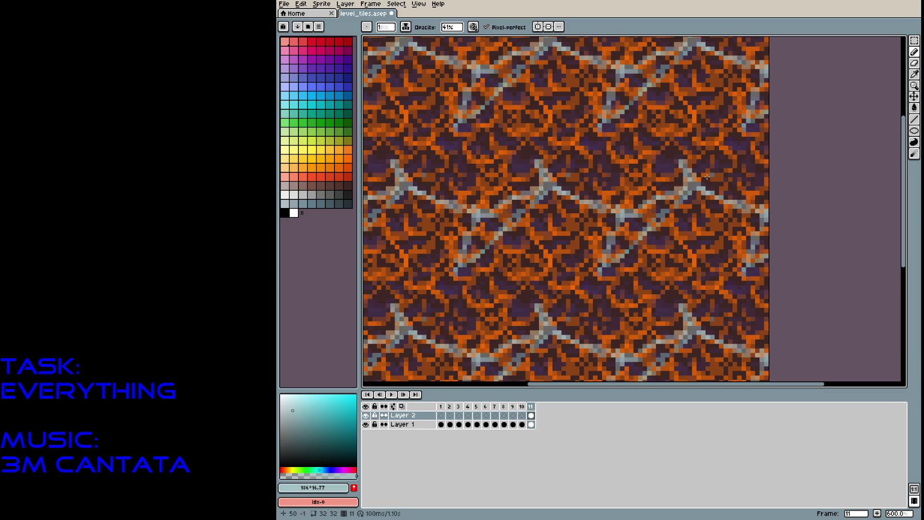
pyautogui.moveTo(551, 192)
pyautogui.mouseDown()
pyautogui.moveTo(561, 278)
pyautogui.moveTo(616, 267)
pyautogui.mouseUp()
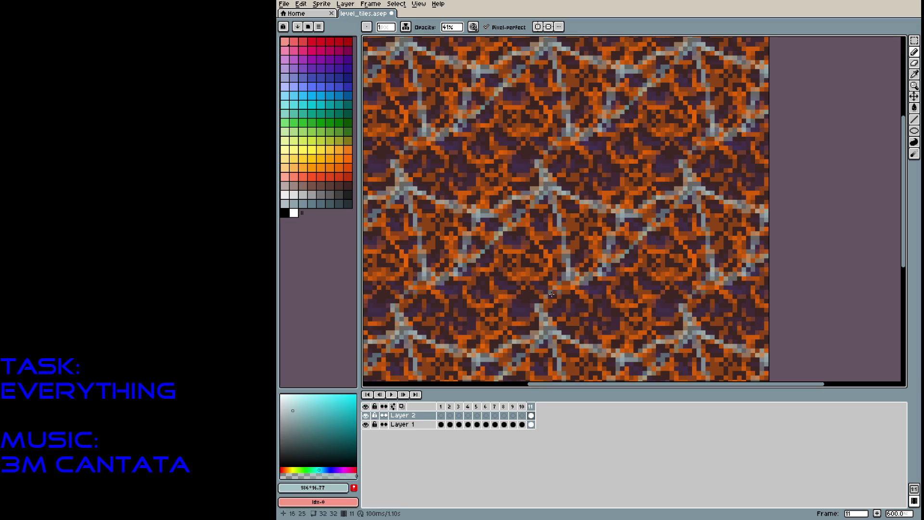
pyautogui.moveTo(553, 295); pyautogui.dragTo(512, 304)
pyautogui.moveTo(456, 325)
pyautogui.mouseDown()
pyautogui.moveTo(481, 313)
pyautogui.moveTo(462, 322)
pyautogui.moveTo(442, 308)
pyautogui.moveTo(447, 281)
pyautogui.moveTo(433, 289)
pyautogui.moveTo(450, 298)
pyautogui.moveTo(454, 332)
pyautogui.mouseUp()
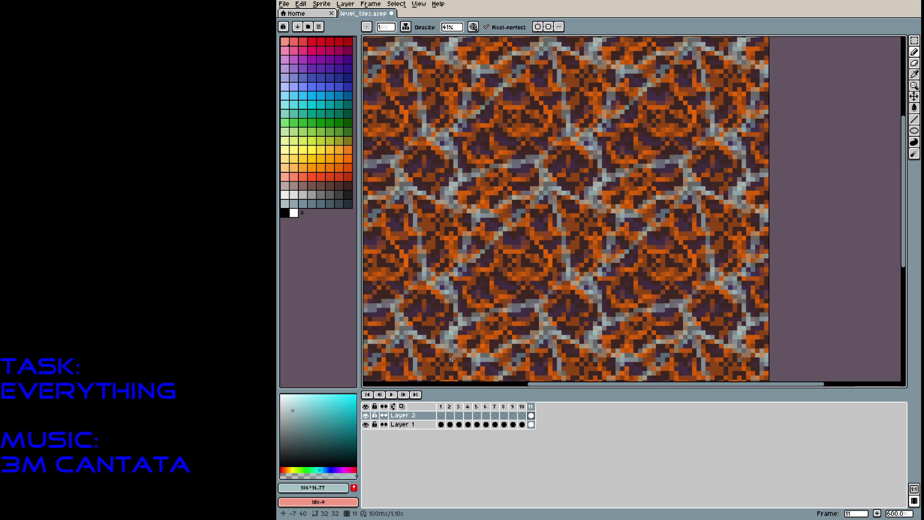
pyautogui.rightClick(531, 417)
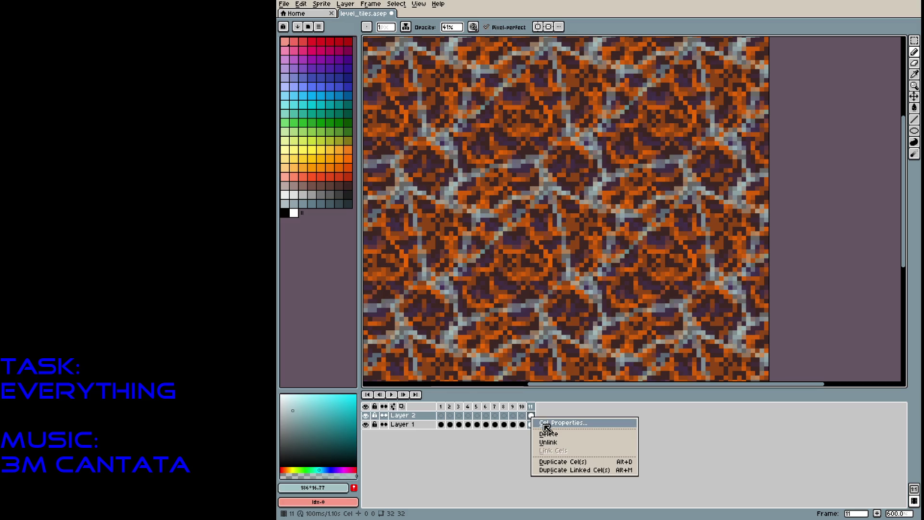
# Save the tileset and add a new Layer 3
pyautogui.click(511, 459)
pyautogui.hotkey('ctrl', 's')
pyautogui.click(345, 3)
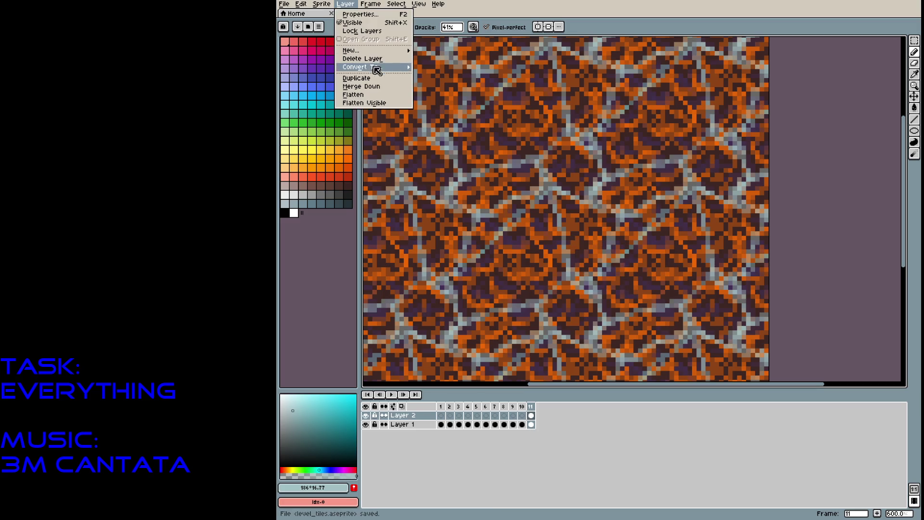
pyautogui.moveTo(362, 53)
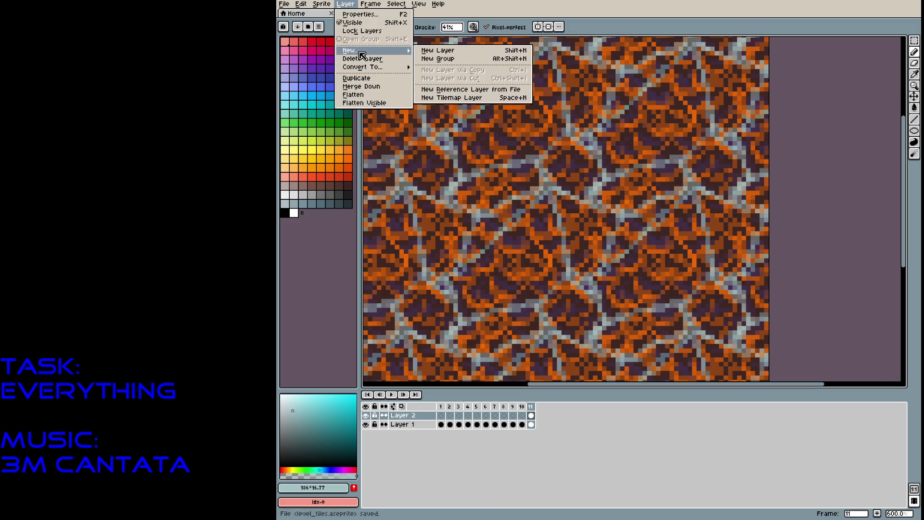
pyautogui.click(433, 50)
pyautogui.scroll(-2, 521, 111)
pyautogui.scroll(1, 522, 110)
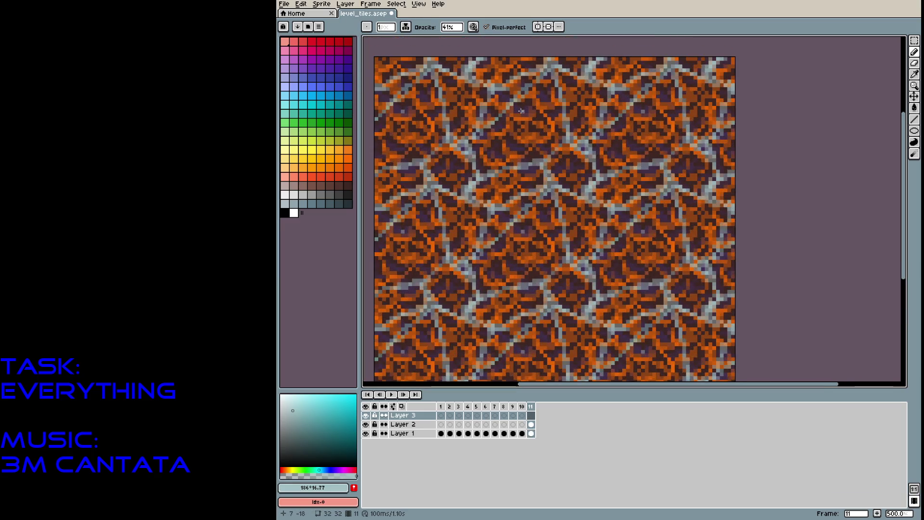
pyautogui.moveTo(509, 111); pyautogui.dragTo(501, 86)
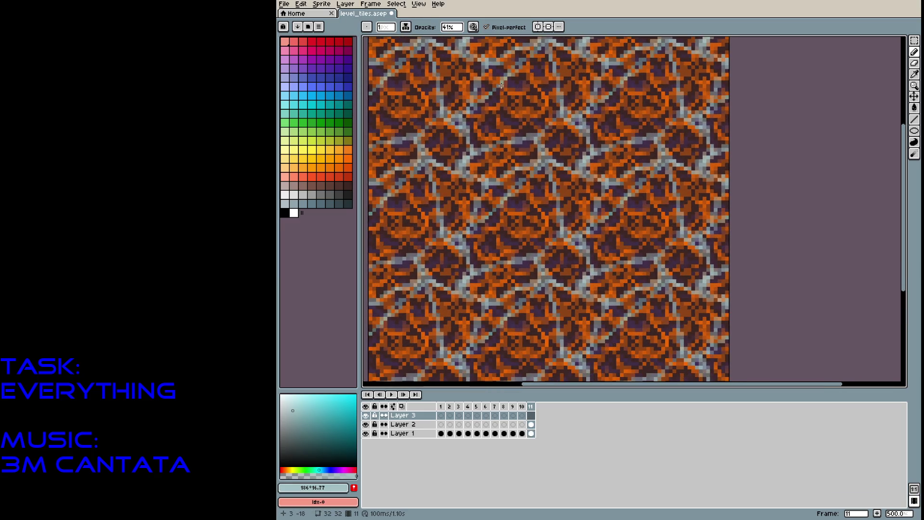
# Pick dark grey at 100% opacity and paint broad diagonal rock bands on Layer 3
pyautogui.click(338, 194)
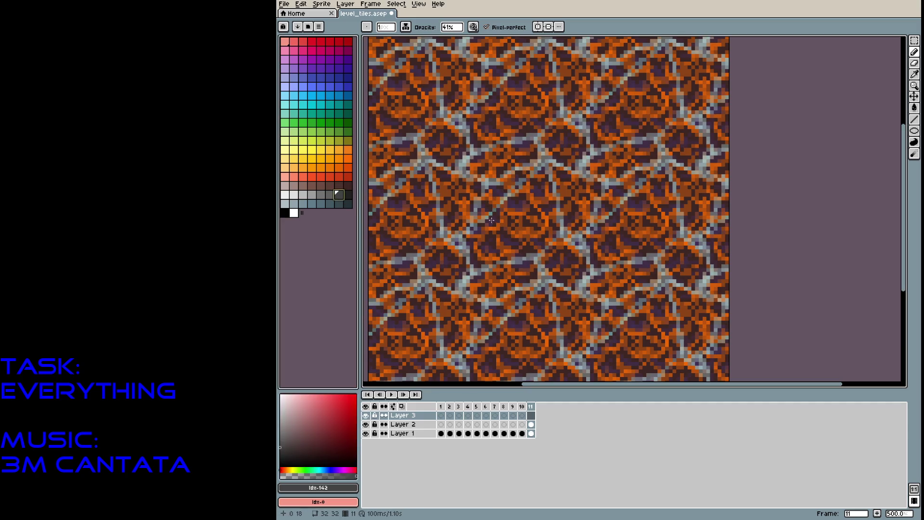
pyautogui.scroll(2, 501, 218)
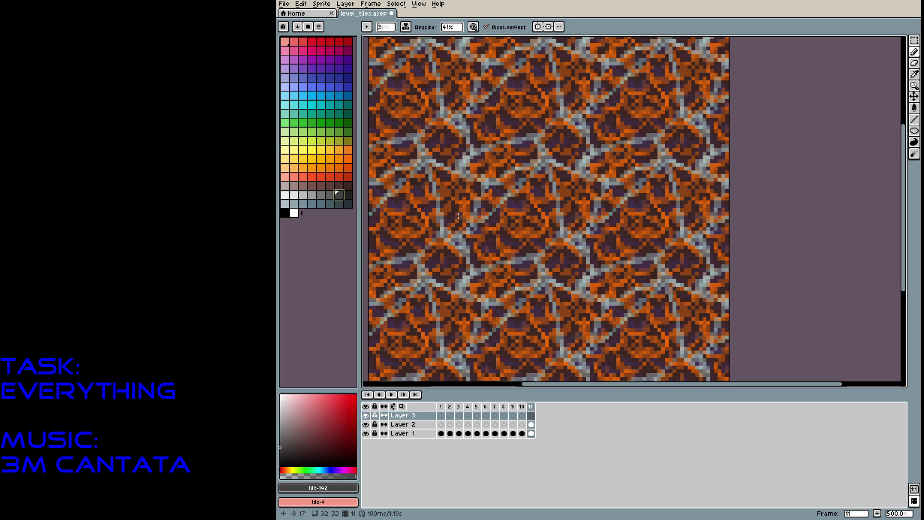
pyautogui.moveTo(452, 27); pyautogui.dragTo(568, 38)
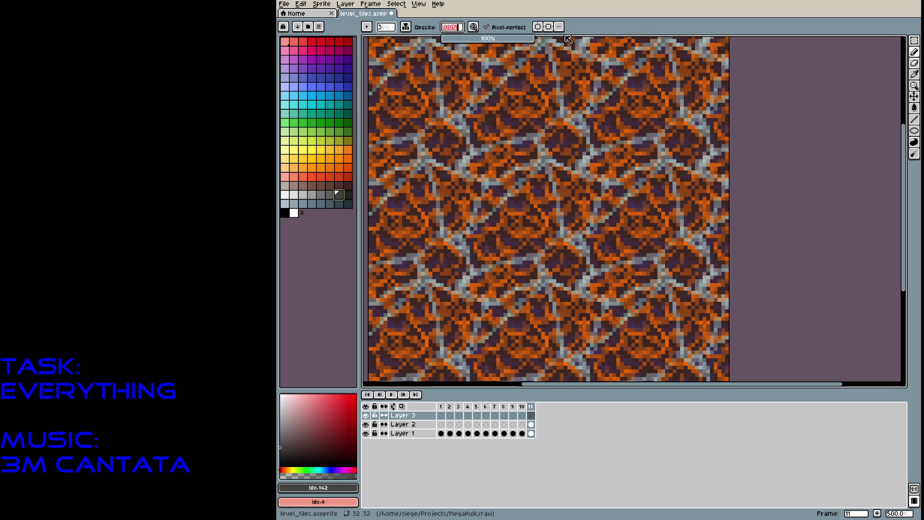
pyautogui.moveTo(500, 163); pyautogui.dragTo(541, 202)
pyautogui.moveTo(504, 162)
pyautogui.mouseDown()
pyautogui.moveTo(514, 169)
pyautogui.moveTo(511, 150)
pyautogui.moveTo(543, 202)
pyautogui.moveTo(538, 233)
pyautogui.moveTo(514, 238)
pyautogui.moveTo(520, 248)
pyautogui.moveTo(505, 260)
pyautogui.moveTo(519, 255)
pyautogui.moveTo(483, 245)
pyautogui.moveTo(432, 201)
pyautogui.moveTo(454, 208)
pyautogui.moveTo(457, 270)
pyautogui.moveTo(463, 256)
pyautogui.moveTo(478, 256)
pyautogui.moveTo(465, 303)
pyautogui.moveTo(484, 318)
pyautogui.moveTo(498, 310)
pyautogui.moveTo(504, 334)
pyautogui.moveTo(522, 323)
pyautogui.moveTo(492, 343)
pyautogui.mouseUp()
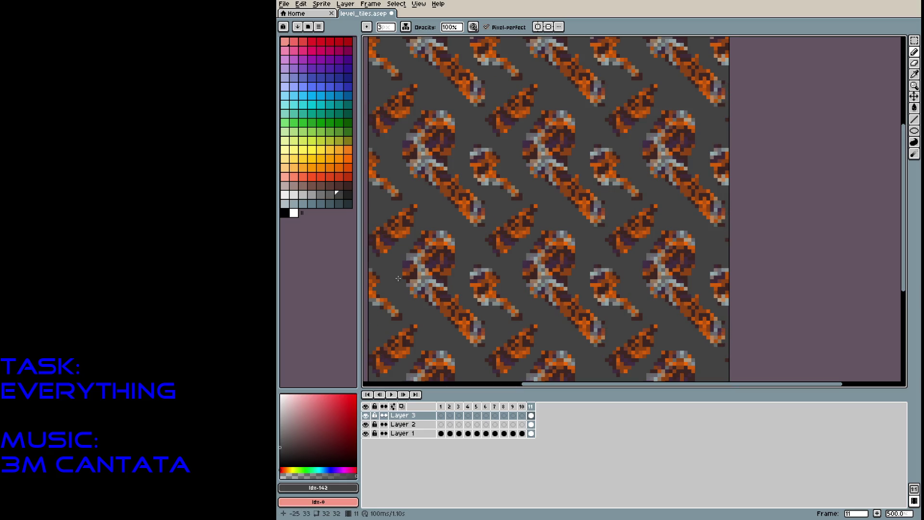
# Pick a near-black colour at 29% opacity and brush faint dark shading across the tile's rock bands
pyautogui.click(348, 194)
pyautogui.click(451, 27)
pyautogui.moveTo(467, 40); pyautogui.dragTo(483, 39)
pyautogui.moveTo(399, 259); pyautogui.dragTo(395, 277)
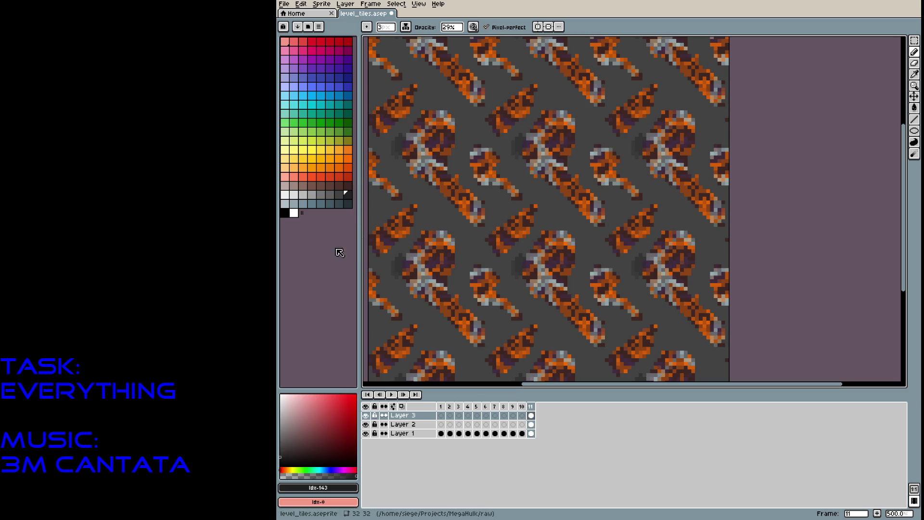
pyautogui.click(281, 460)
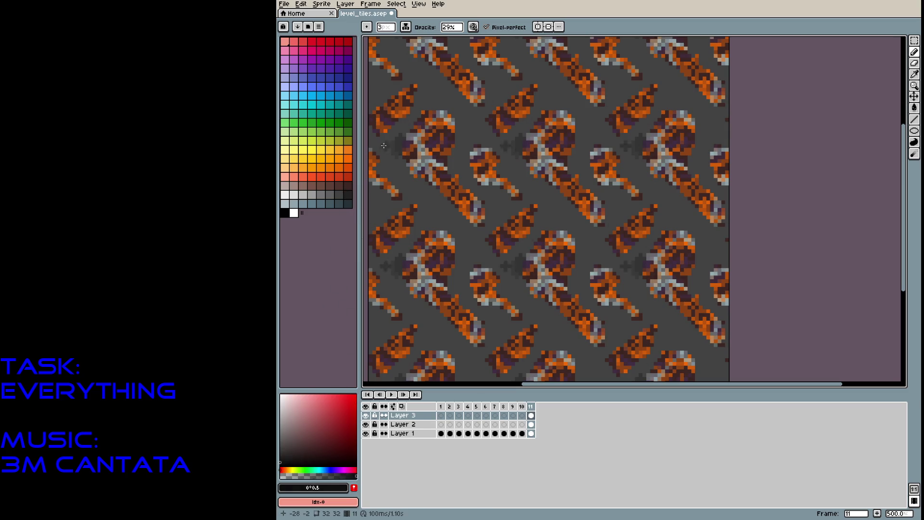
pyautogui.moveTo(402, 141)
pyautogui.mouseDown()
pyautogui.moveTo(426, 180)
pyautogui.moveTo(474, 224)
pyautogui.moveTo(485, 203)
pyautogui.moveTo(457, 166)
pyautogui.moveTo(452, 135)
pyautogui.moveTo(423, 107)
pyautogui.moveTo(393, 139)
pyautogui.moveTo(430, 103)
pyautogui.moveTo(460, 137)
pyautogui.moveTo(464, 166)
pyautogui.moveTo(513, 206)
pyautogui.moveTo(526, 198)
pyautogui.moveTo(520, 182)
pyautogui.moveTo(463, 127)
pyautogui.moveTo(485, 118)
pyautogui.moveTo(459, 115)
pyautogui.moveTo(534, 85)
pyautogui.moveTo(495, 127)
pyautogui.moveTo(514, 147)
pyautogui.moveTo(514, 168)
pyautogui.moveTo(585, 224)
pyautogui.moveTo(571, 237)
pyautogui.moveTo(557, 202)
pyautogui.moveTo(560, 212)
pyautogui.moveTo(572, 195)
pyautogui.moveTo(571, 210)
pyautogui.moveTo(553, 207)
pyautogui.moveTo(571, 222)
pyautogui.moveTo(559, 191)
pyautogui.mouseUp()
# Refine the dark shading on the rocks, erasing some strokes and adding a small dark dab
pyautogui.press('e')
pyautogui.press('b')
pyautogui.press('e')
pyautogui.moveTo(513, 159); pyautogui.dragTo(501, 150)
pyautogui.press('b')
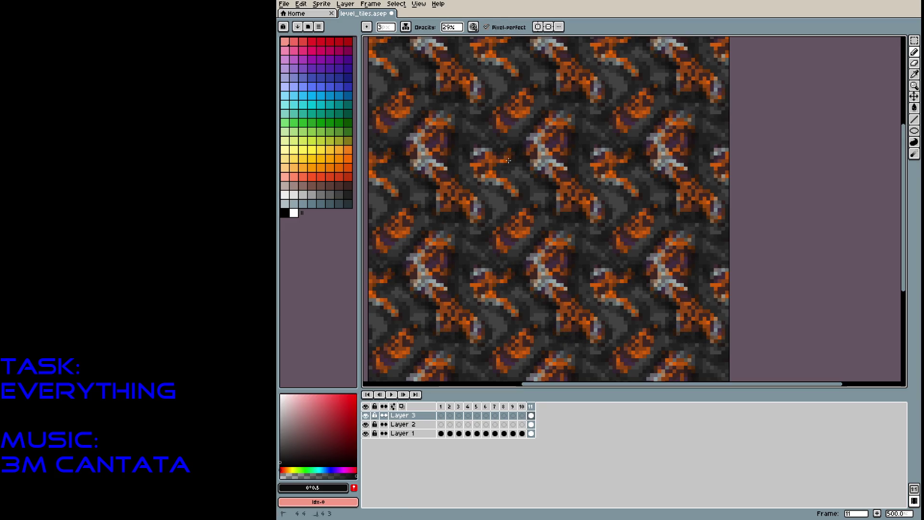
pyautogui.press('e')
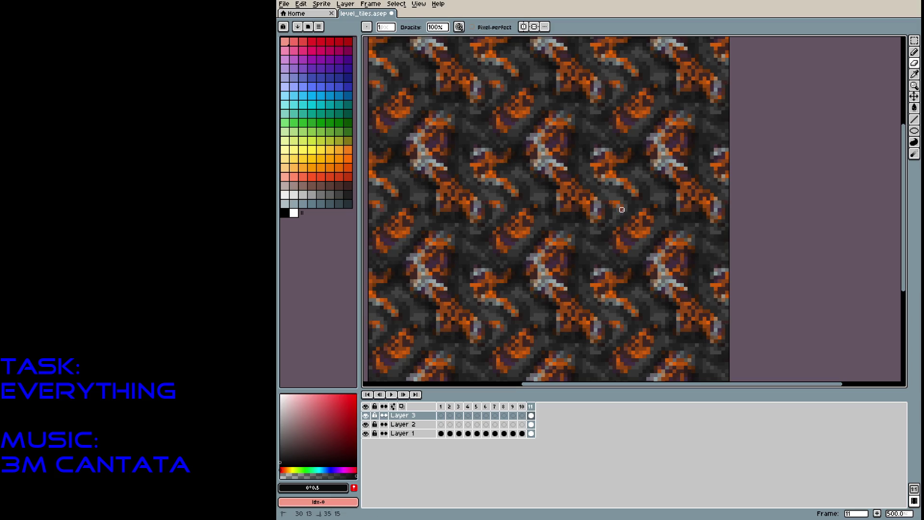
pyautogui.press('b')
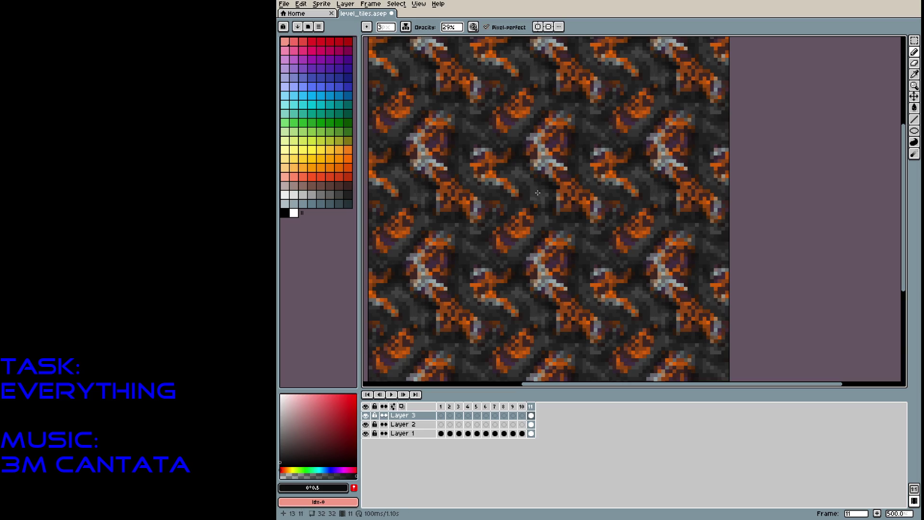
pyautogui.click(513, 169)
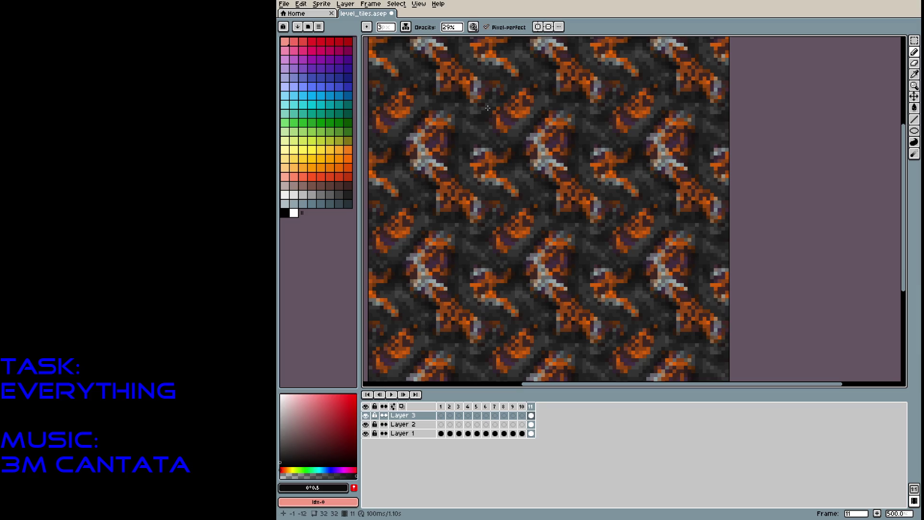
# Re-centre the tile, save level_tiles.aseprite, and play the animation to preview all tiles
pyautogui.scroll(-4, 487, 108)
pyautogui.scroll(3, 566, 180)
pyautogui.moveTo(541, 178); pyautogui.dragTo(607, 204)
pyautogui.hotkey('ctrl', 's')
pyautogui.press('Return')
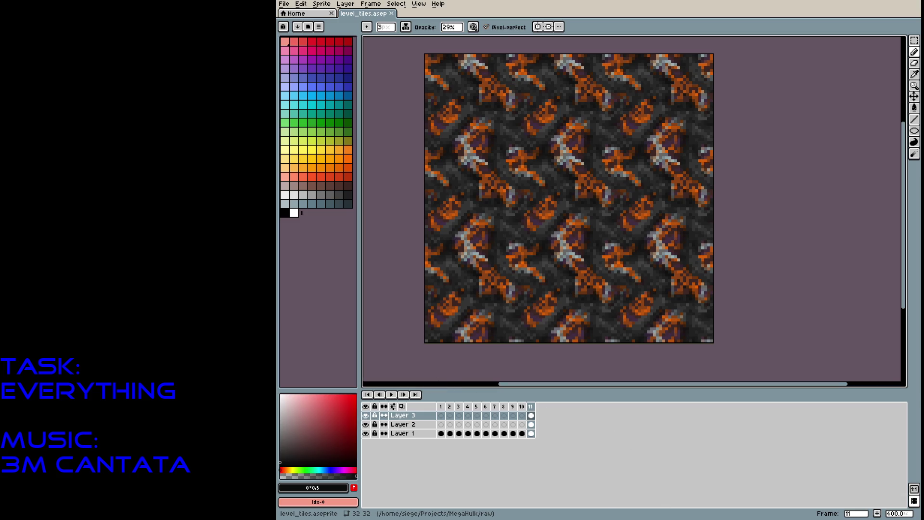
pyautogui.scroll(-2, 556, 238)
pyautogui.scroll(1, 556, 238)
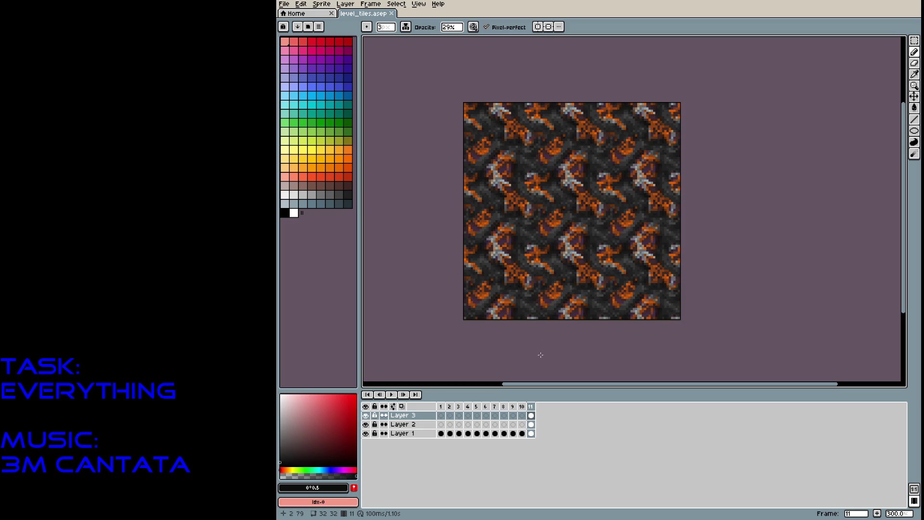
pyautogui.press('Left')
pyautogui.press('Left')
pyautogui.press('Left')
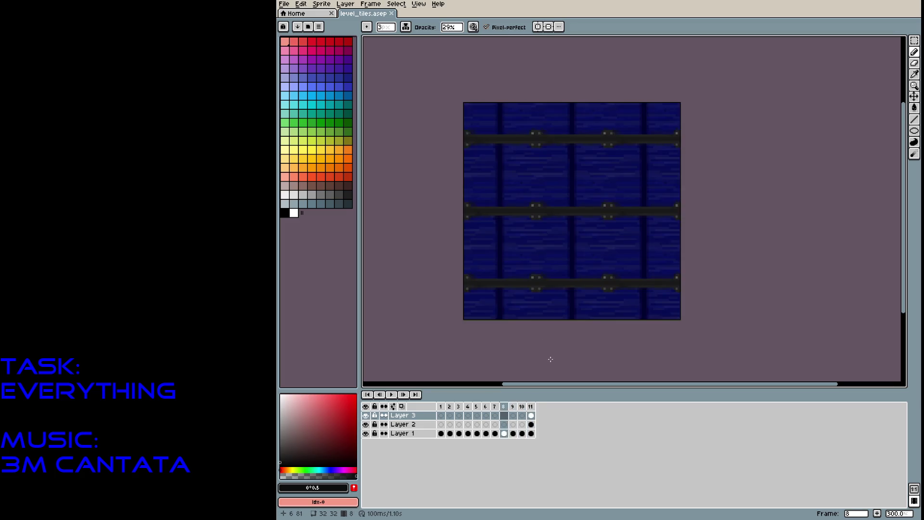
pyautogui.press('Left')
pyautogui.press('Left')
pyautogui.press('Left')
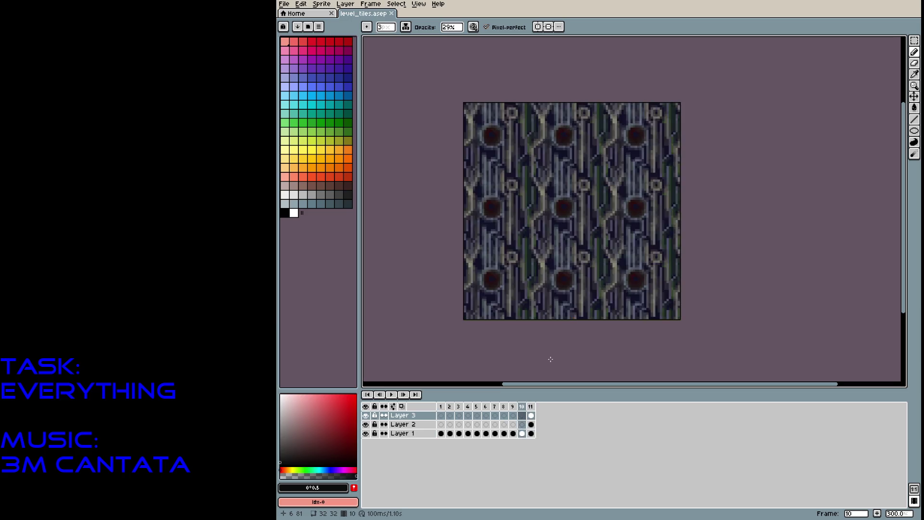
pyautogui.press('Left')
pyautogui.press('Left')
pyautogui.press('Left')
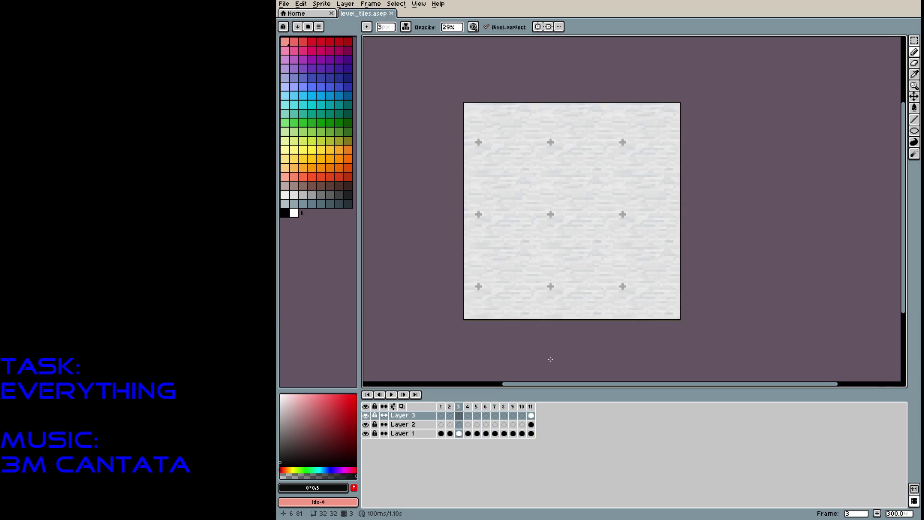
pyautogui.press('Left')
pyautogui.press('Left')
pyautogui.press('Left')
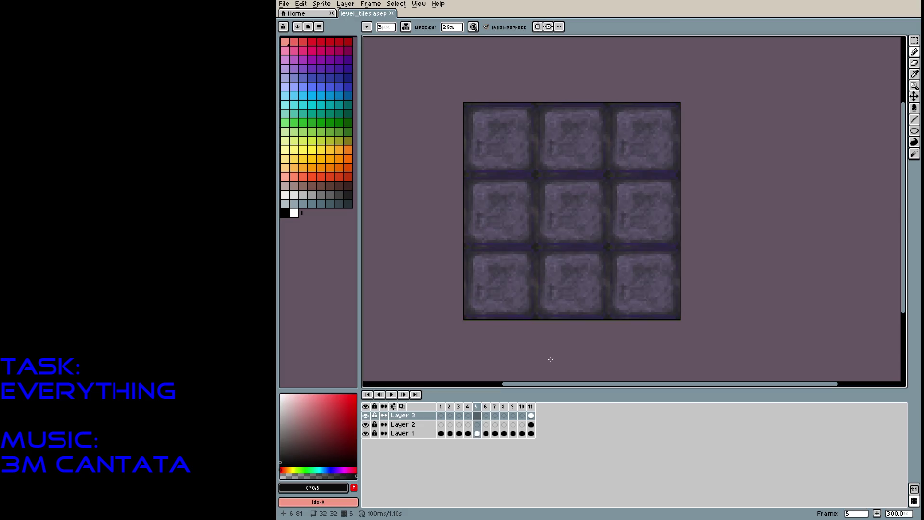
pyautogui.press('Right')
pyautogui.press('Right')
pyautogui.press('Right')
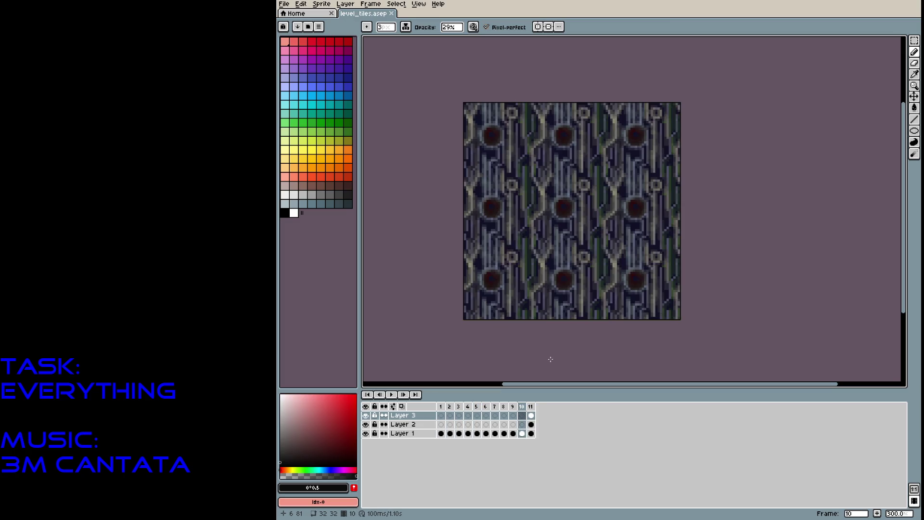
pyautogui.press('Right')
pyautogui.press('Right')
pyautogui.press('Right')
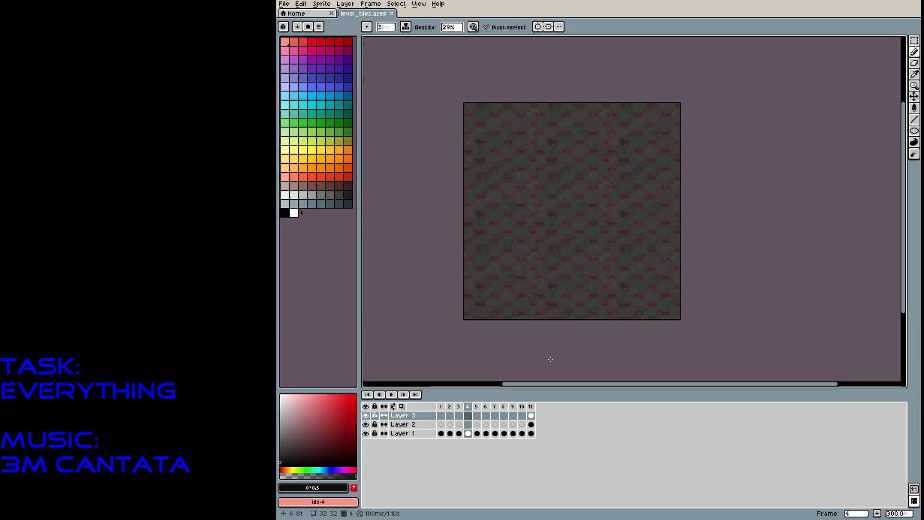
pyautogui.press('Right')
pyautogui.press('Right')
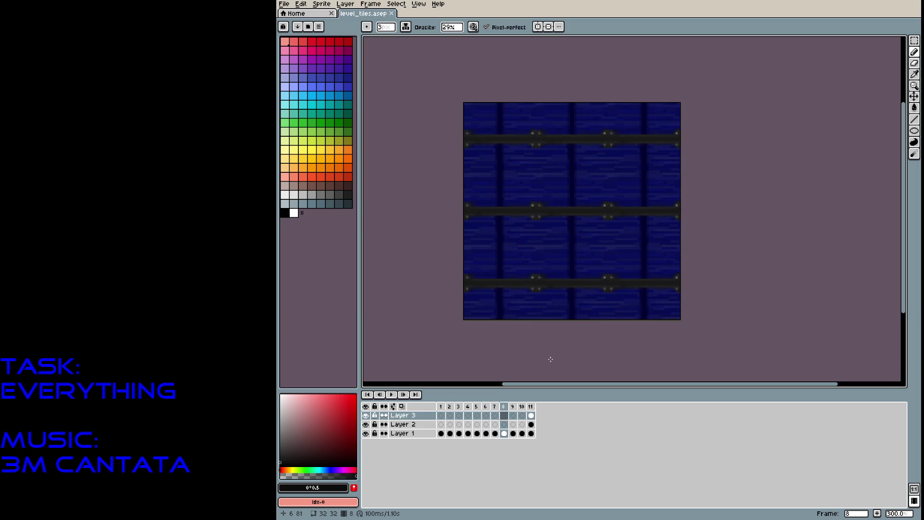
pyautogui.press('Left')
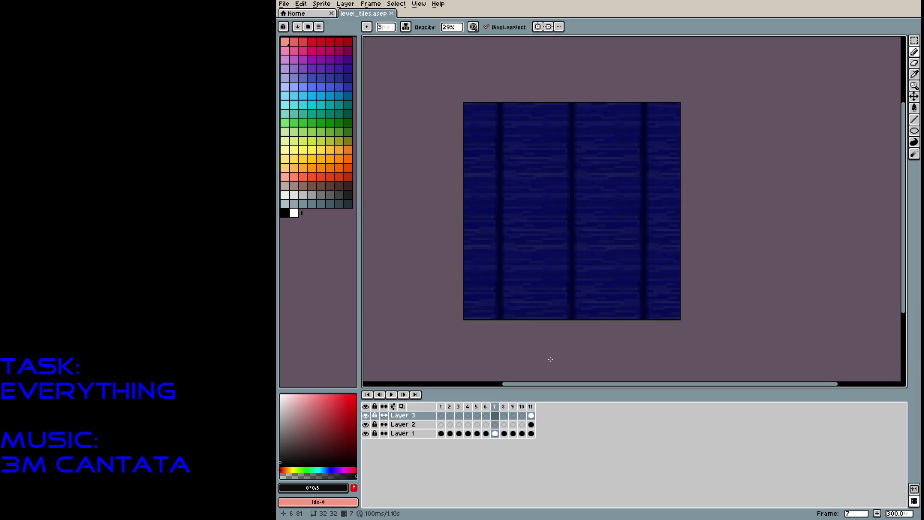
pyautogui.press('Right')
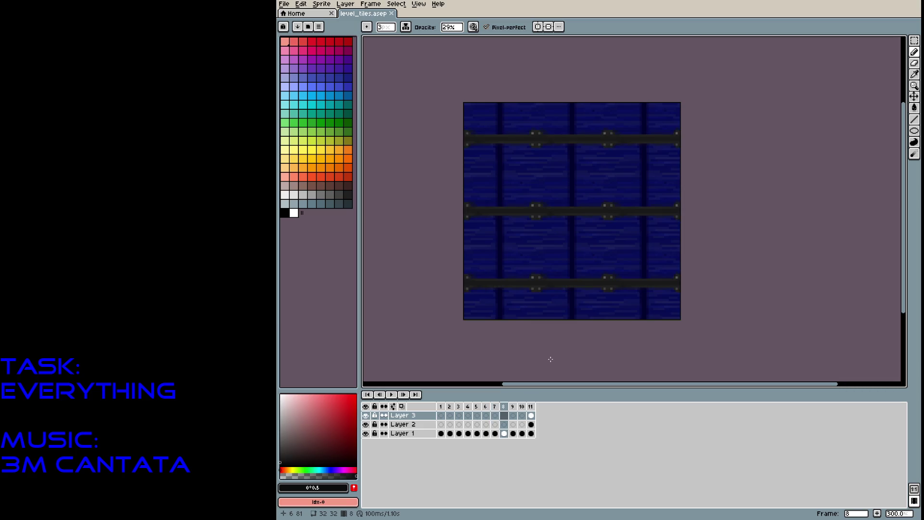
pyautogui.press('Right')
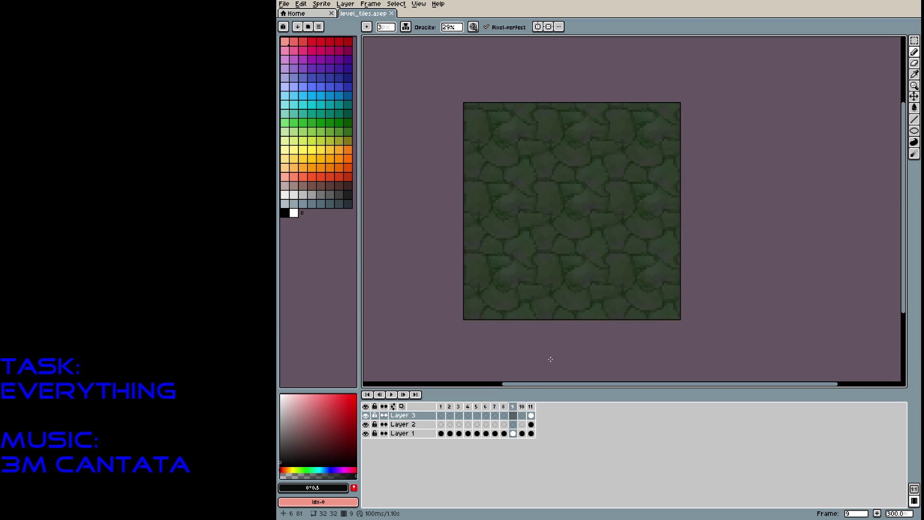
pyautogui.press('Right')
pyautogui.press('Right')
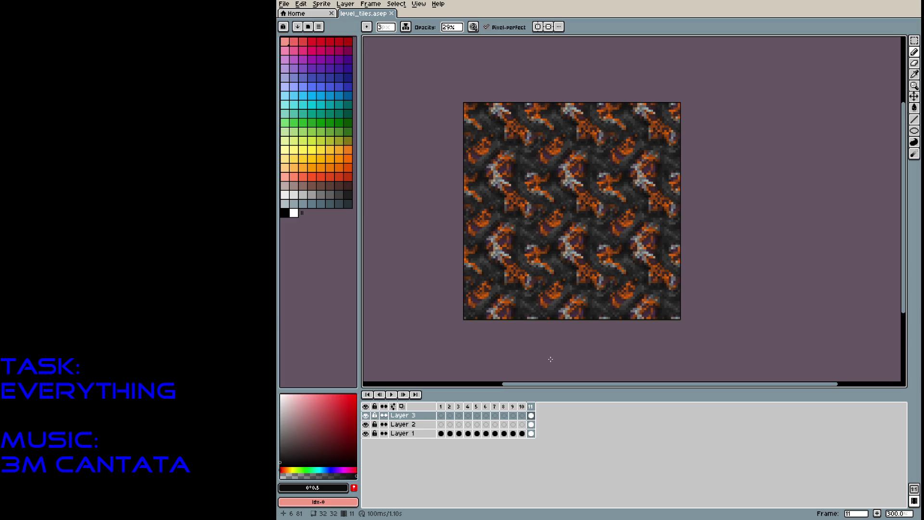
pyautogui.press('Left')
pyautogui.press('Left')
pyautogui.press('Left')
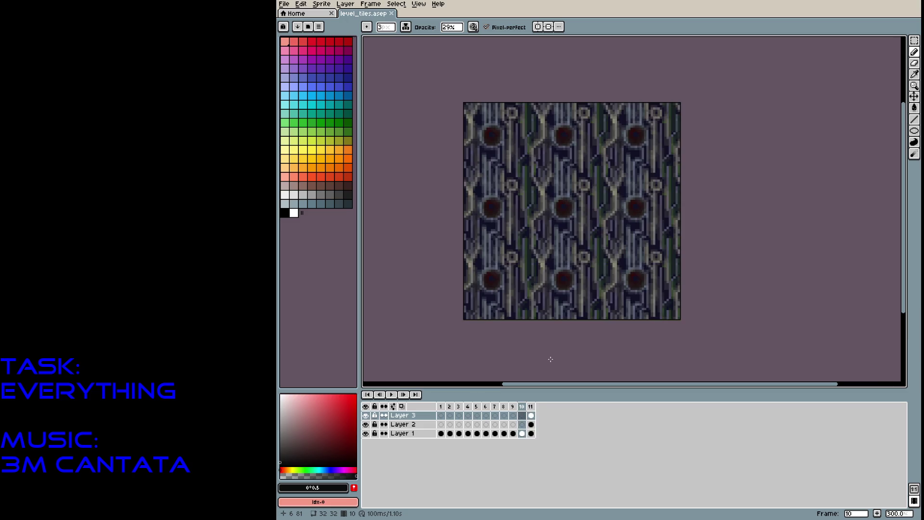
pyautogui.press('Left')
pyautogui.press('Left')
pyautogui.press('Left')
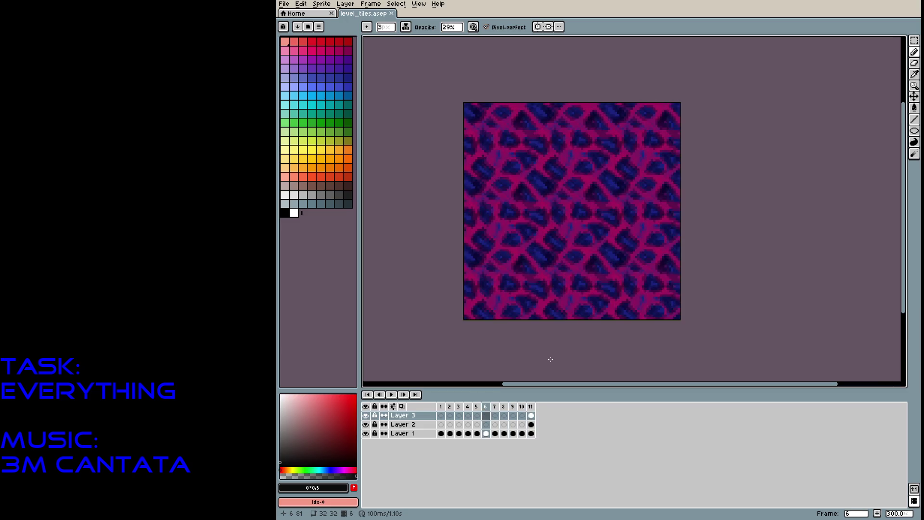
pyautogui.press('Left')
pyautogui.press('Left')
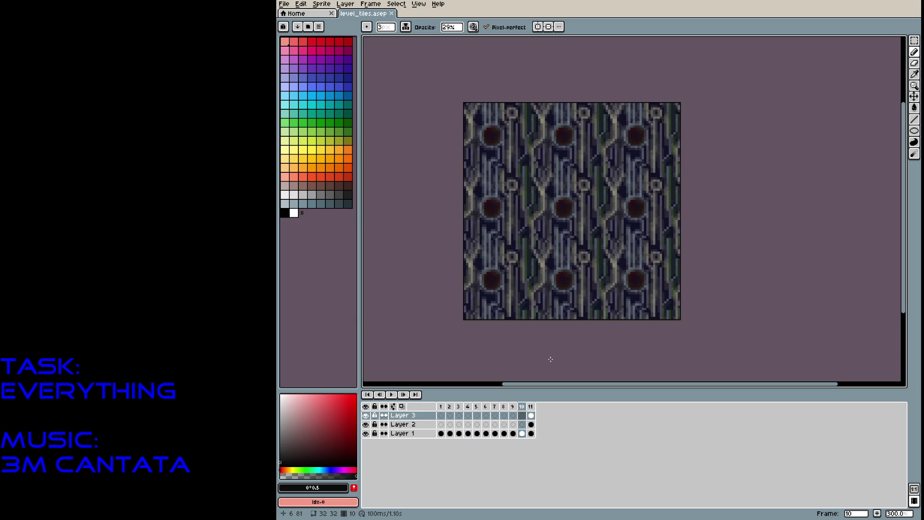
pyautogui.press('Right')
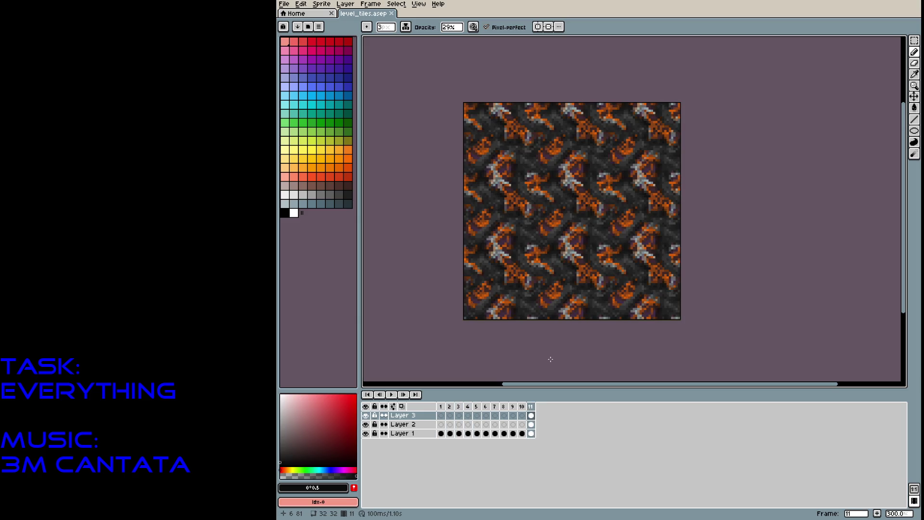
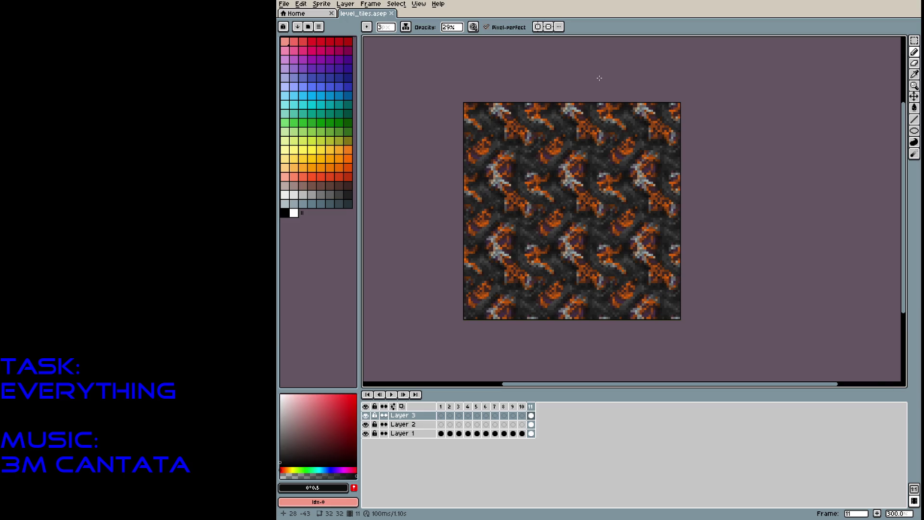
# Add a new empty frame 12 to the sprite
pyautogui.hotkey('alt', 'n')
pyautogui.scroll(2, 534, 178)
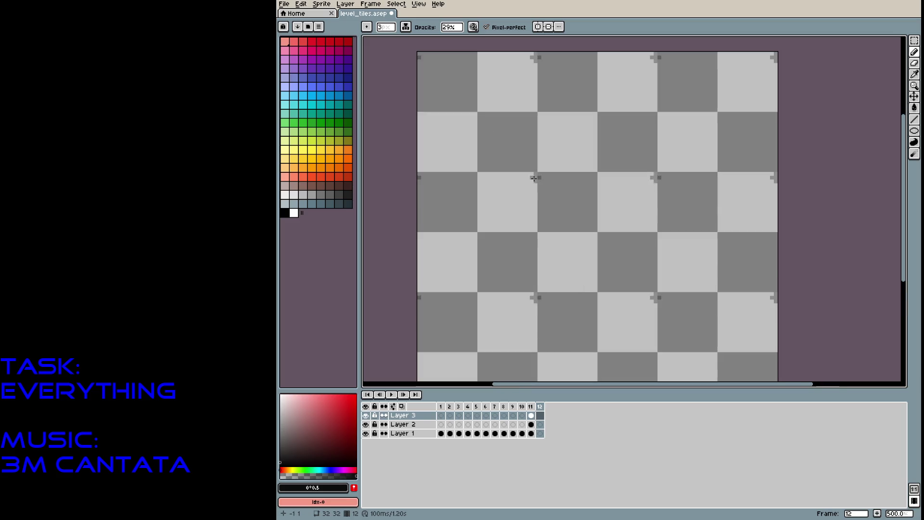
pyautogui.moveTo(542, 179); pyautogui.dragTo(508, 139)
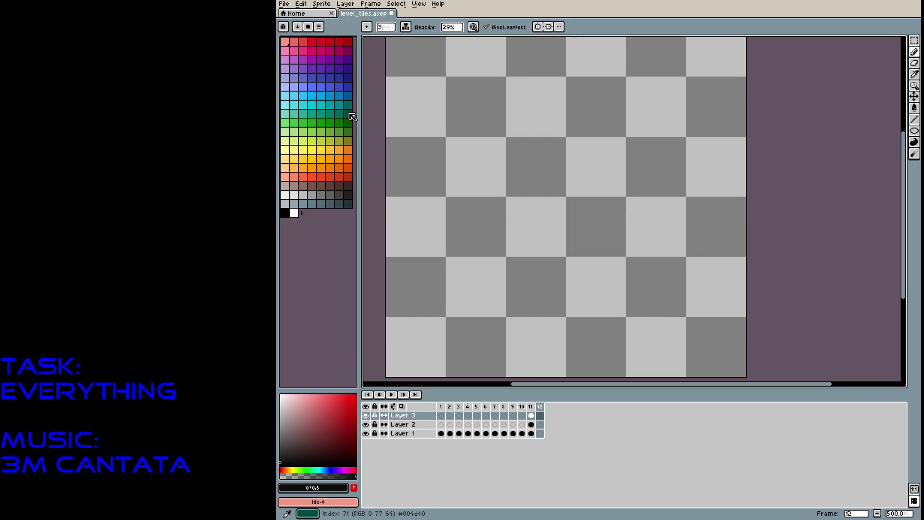
# Bucket-fill the whole tile with a dark red, then darken it to deep brown
pyautogui.click(348, 42)
pyautogui.moveTo(355, 398)
pyautogui.mouseDown()
pyautogui.moveTo(340, 439)
pyautogui.moveTo(317, 453)
pyautogui.mouseUp()
pyautogui.press('g')
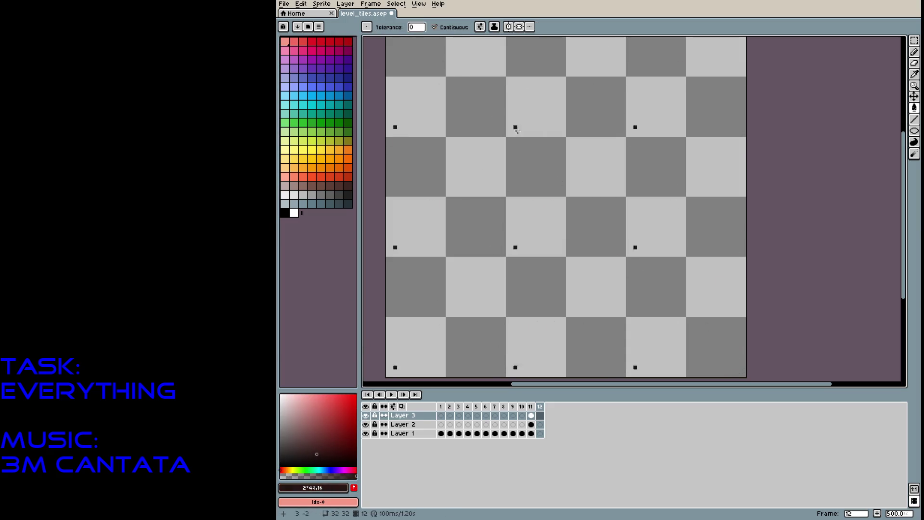
pyautogui.click(544, 179)
pyautogui.click(298, 458)
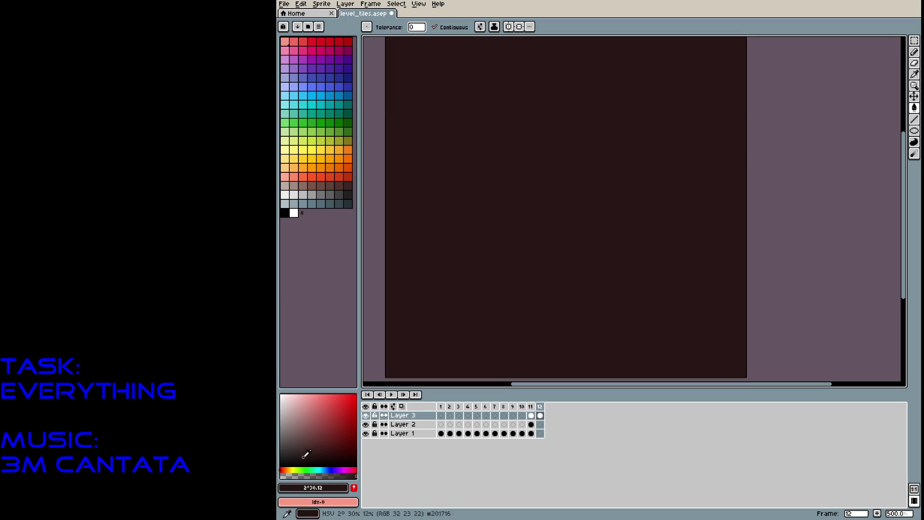
# Move the dark fill from Layer 3's cel into Layer 1 of frame 12
pyautogui.press('b')
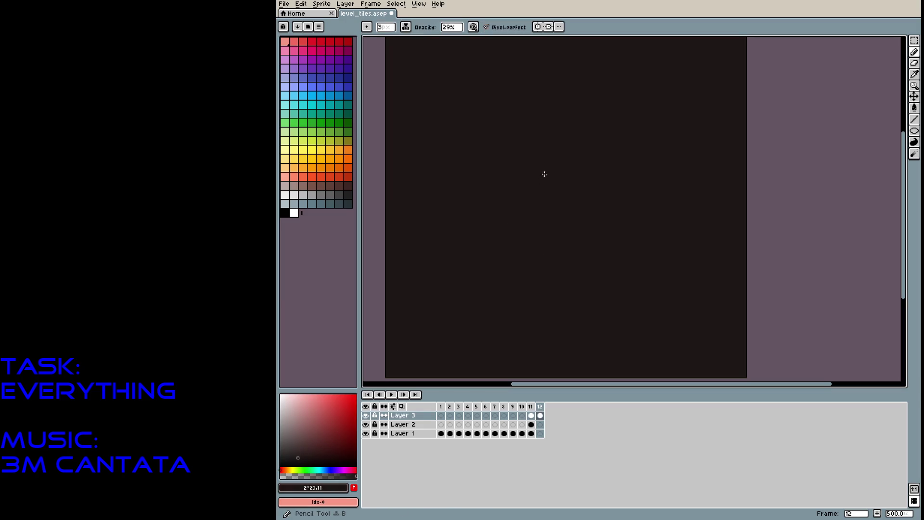
pyautogui.click(540, 416)
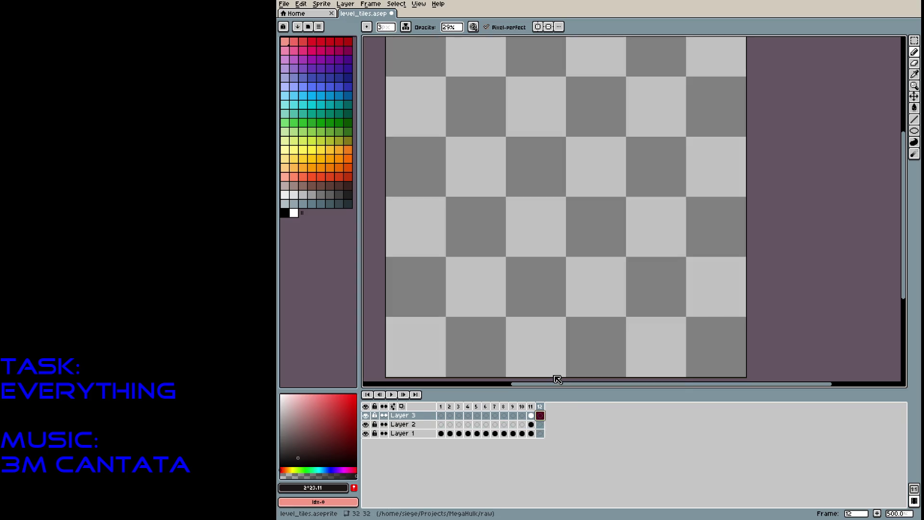
pyautogui.click(540, 433)
pyautogui.hotkey('ctrl', 'v')
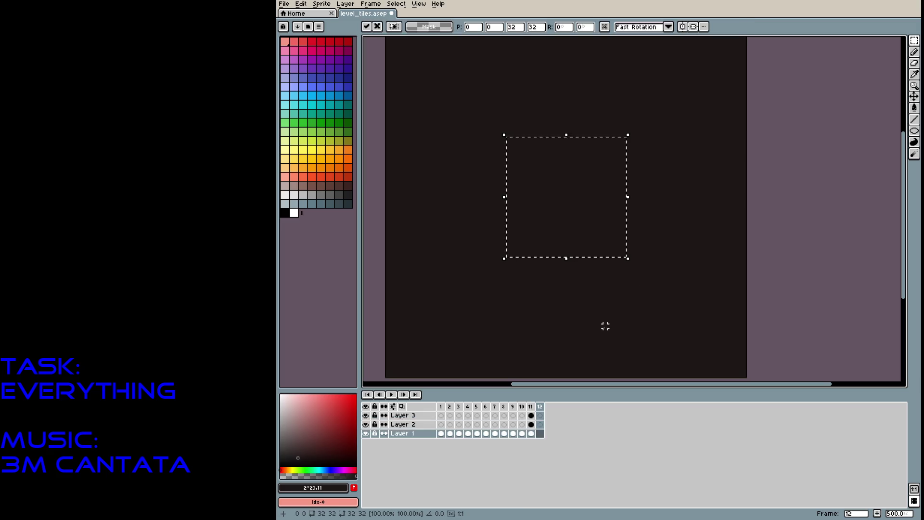
# Commit the pasted fill and dab very dark grey speckles over it with the Pencil
pyautogui.click(679, 217)
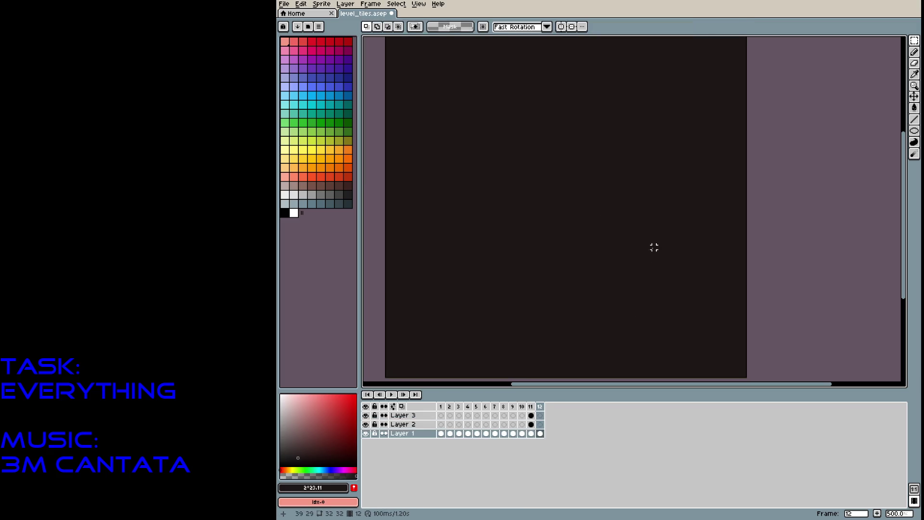
pyautogui.scroll(-1, 477, 226)
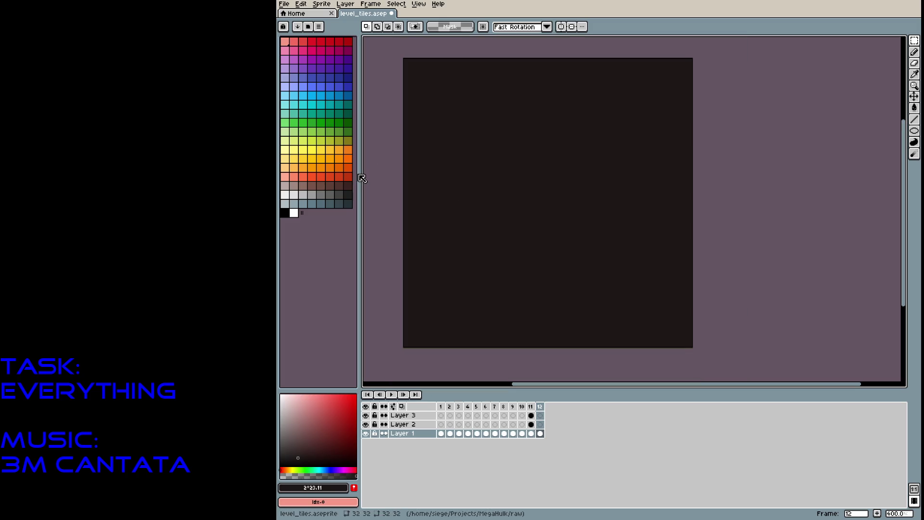
pyautogui.click(345, 194)
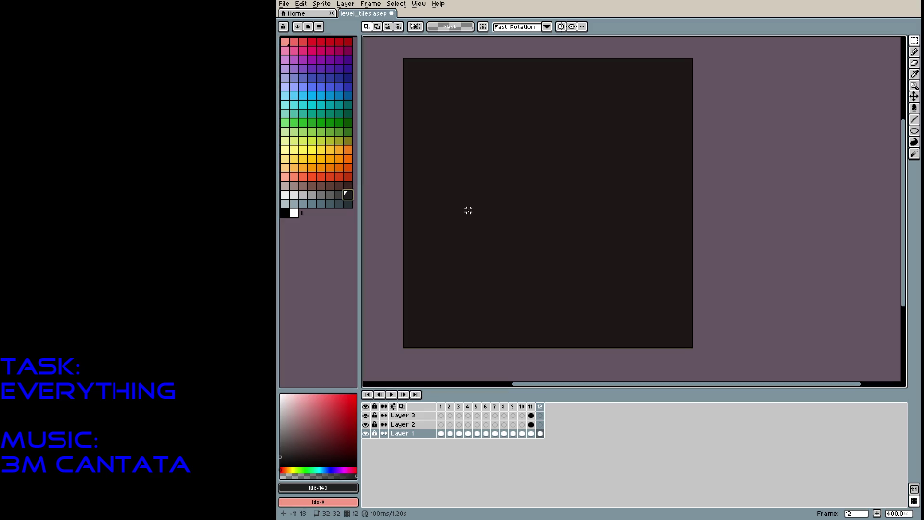
pyautogui.press('b')
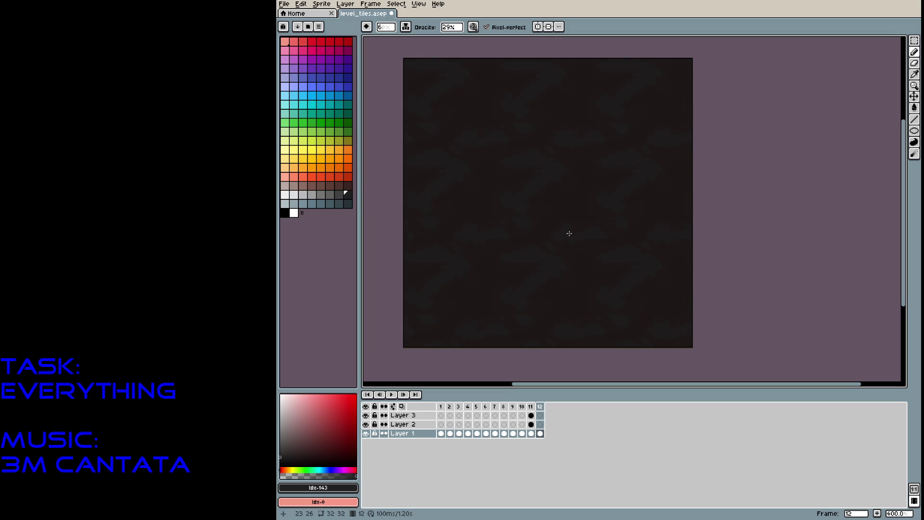
pyautogui.keyDown('alt'); pyautogui.click(506, 315); pyautogui.keyUp('alt')
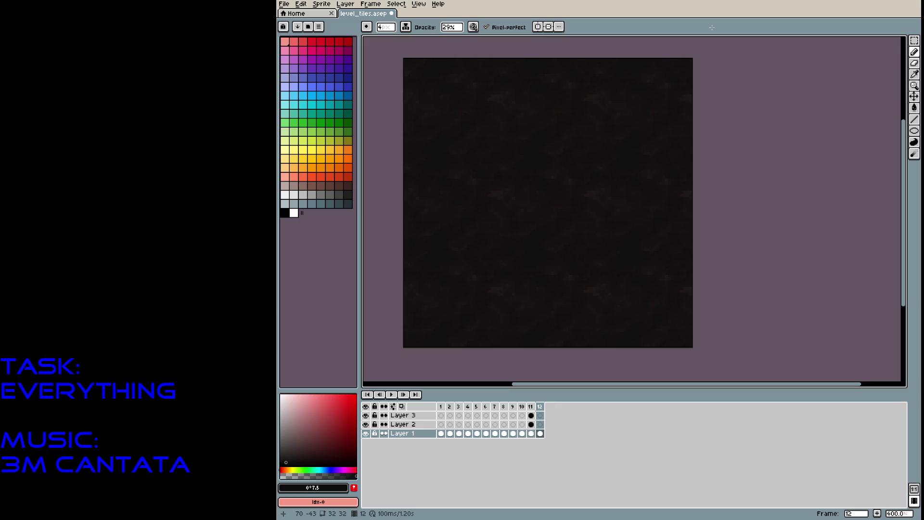
# Save the file and show the pixel grid over the canvas
pyautogui.scroll(2, 558, 205)
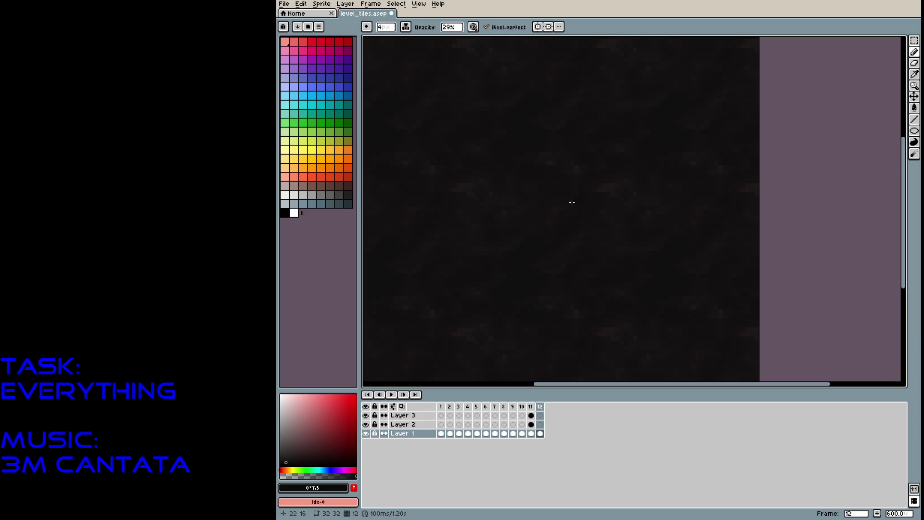
pyautogui.hotkey('ctrl', "'")
pyautogui.hotkey('ctrl', 's')
pyautogui.scroll(-2, 565, 207)
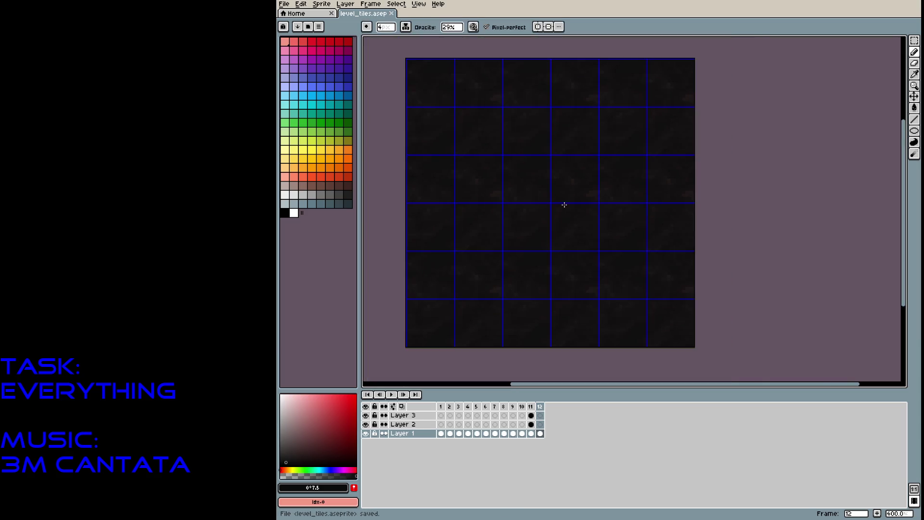
pyautogui.scroll(2, 529, 185)
pyautogui.scroll(1, 561, 191)
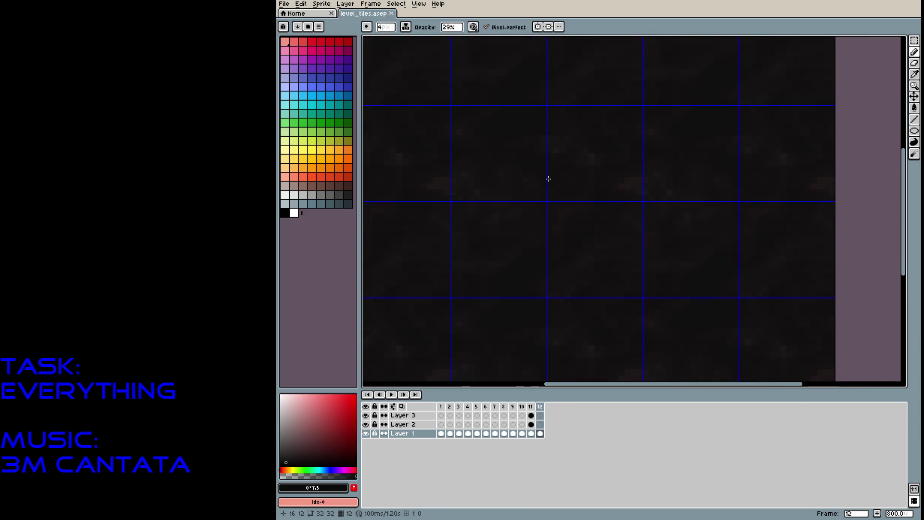
# On Layer 2 at 100% opacity, stamp a dark grey corner dot and a short diagonal
pyautogui.click(335, 193)
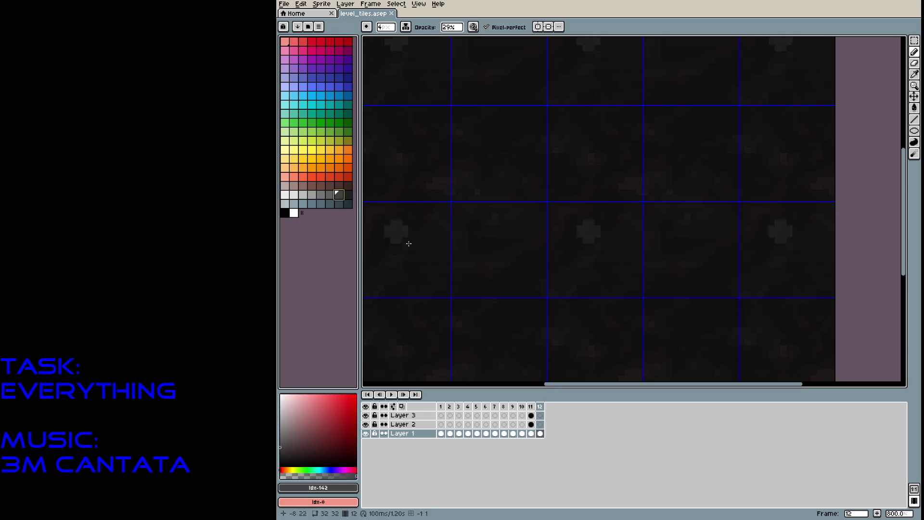
pyautogui.click(540, 424)
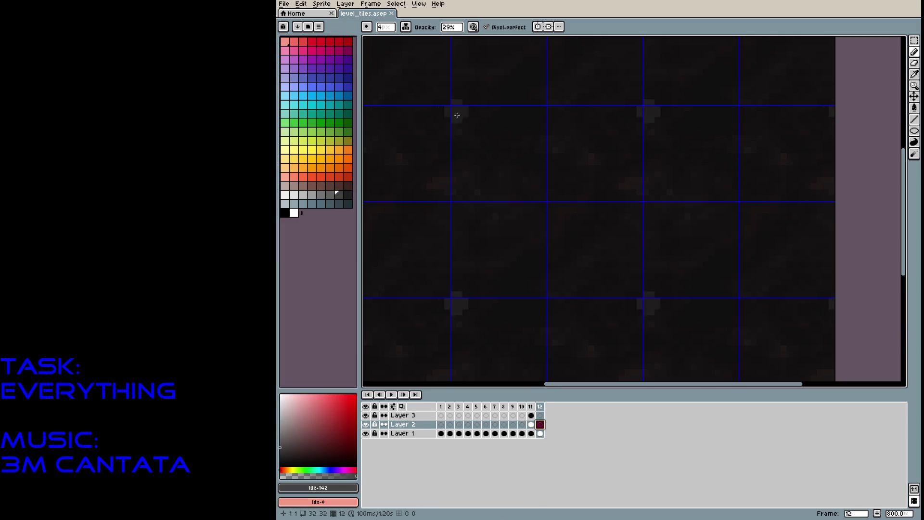
pyautogui.moveTo(448, 31); pyautogui.dragTo(556, 37)
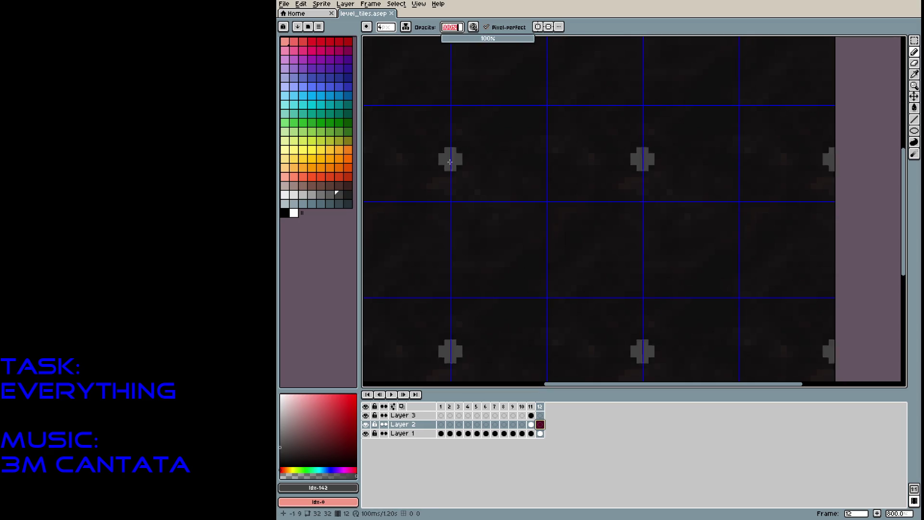
pyautogui.click(462, 117)
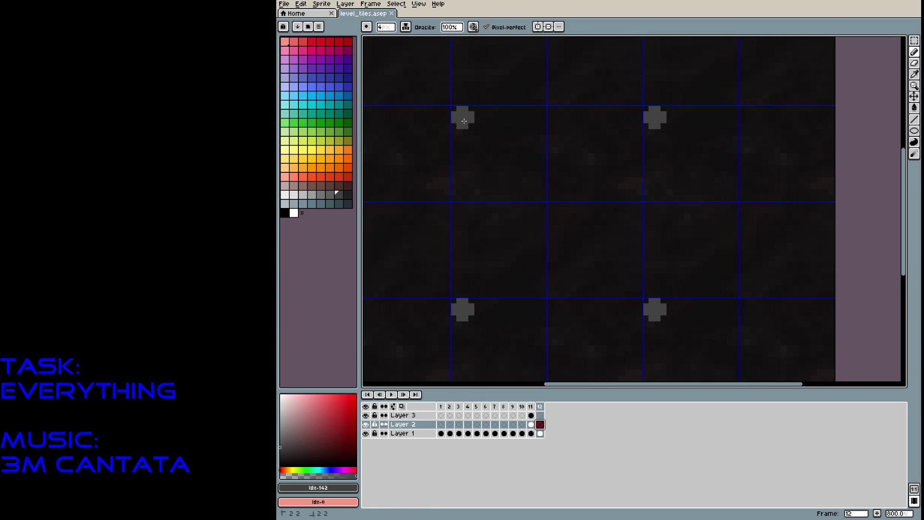
pyautogui.press('e')
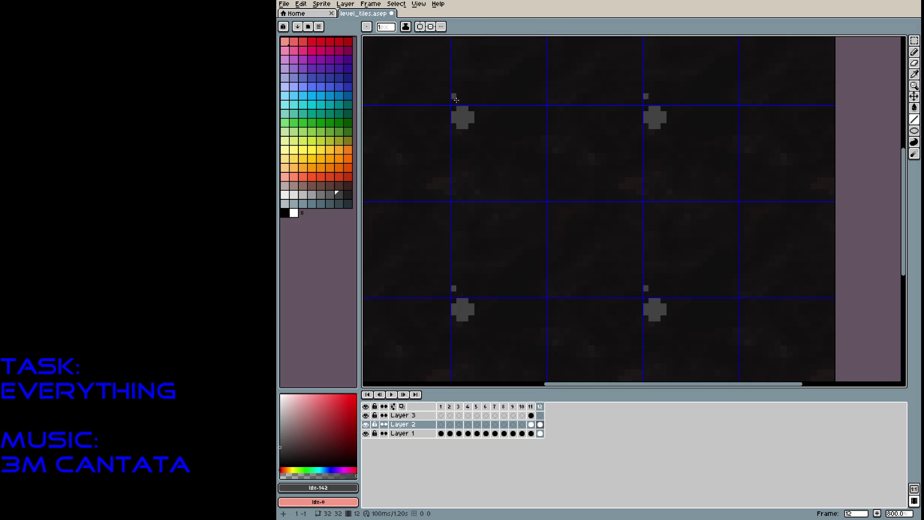
pyautogui.press('b')
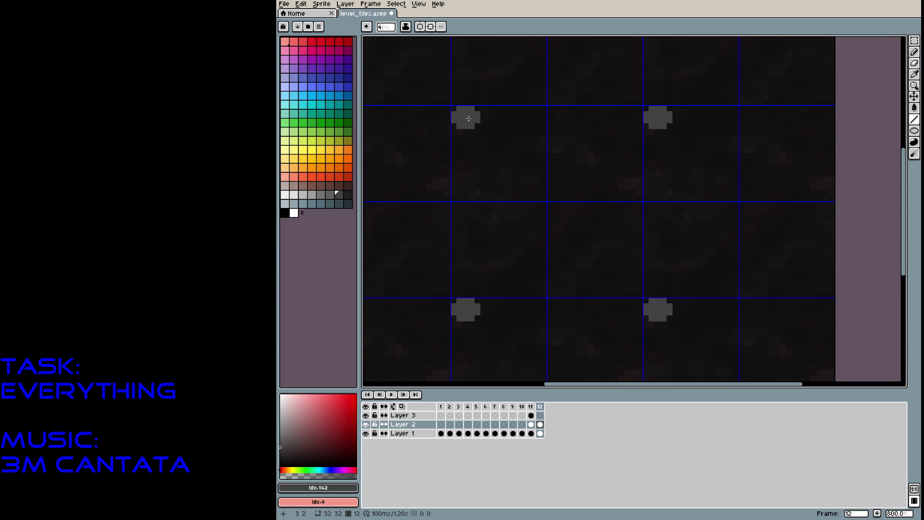
pyautogui.moveTo(466, 119)
pyautogui.mouseDown()
pyautogui.moveTo(640, 292)
pyautogui.moveTo(588, 270)
pyautogui.moveTo(625, 278)
pyautogui.moveTo(447, 116)
pyautogui.moveTo(465, 122)
pyautogui.mouseUp()
# Redraw an up-right grey diagonal forming an X, touching up a notch at 3px brush
pyautogui.hotkey('ctrl', 'z')
pyautogui.hotkey('ctrl', 'z')
pyautogui.hotkey('ctrl', 'z')
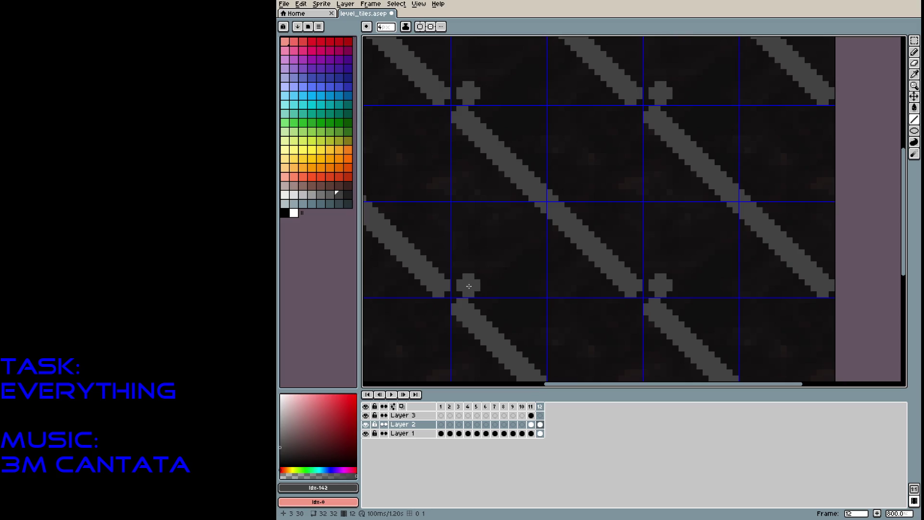
pyautogui.moveTo(466, 286); pyautogui.dragTo(632, 123)
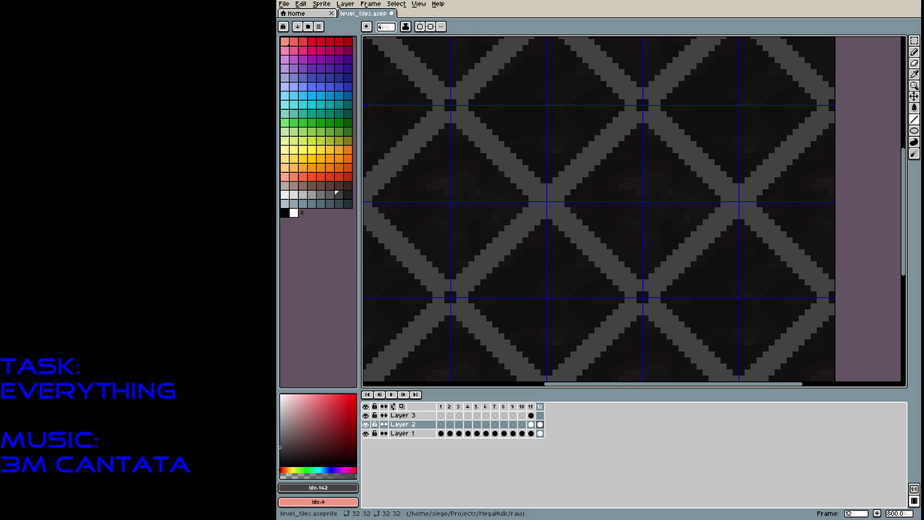
pyautogui.press('-')
pyautogui.click(484, 354)
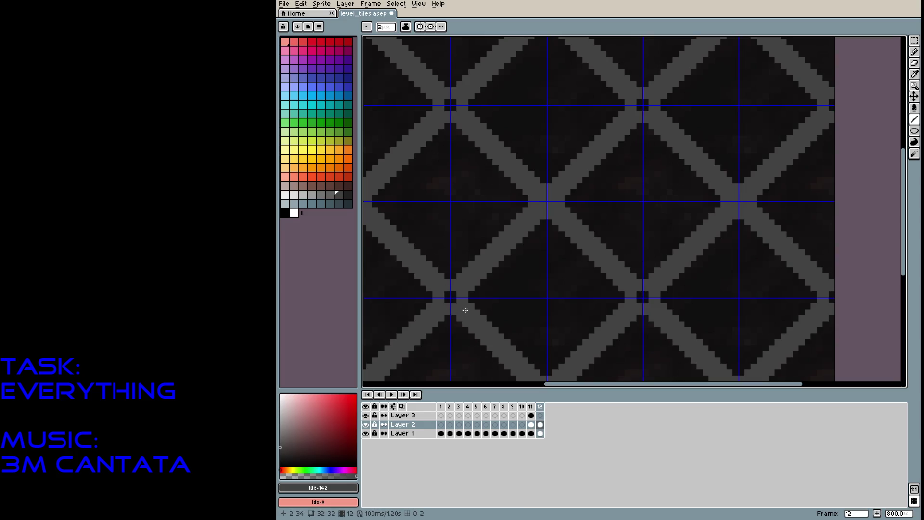
# Shade along the diagonal with a darker grey stroke
pyautogui.click(348, 195)
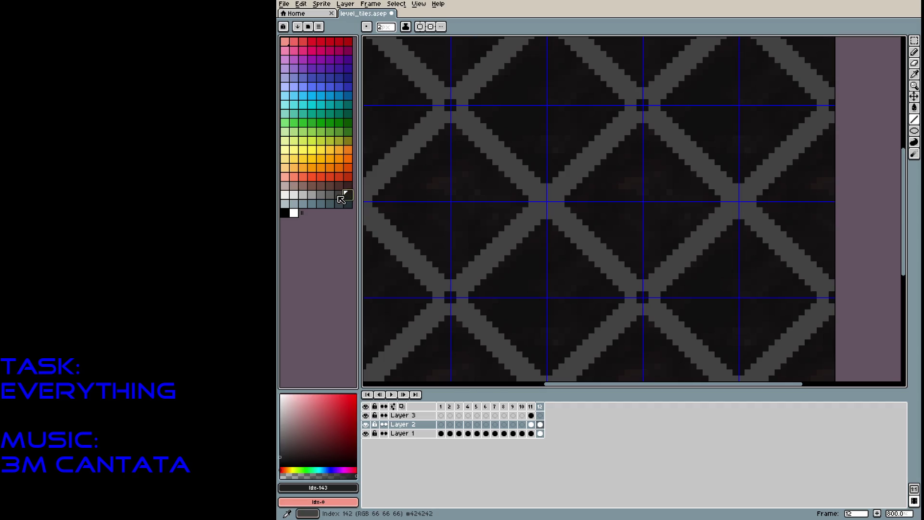
pyautogui.click(339, 195)
pyautogui.click(280, 453)
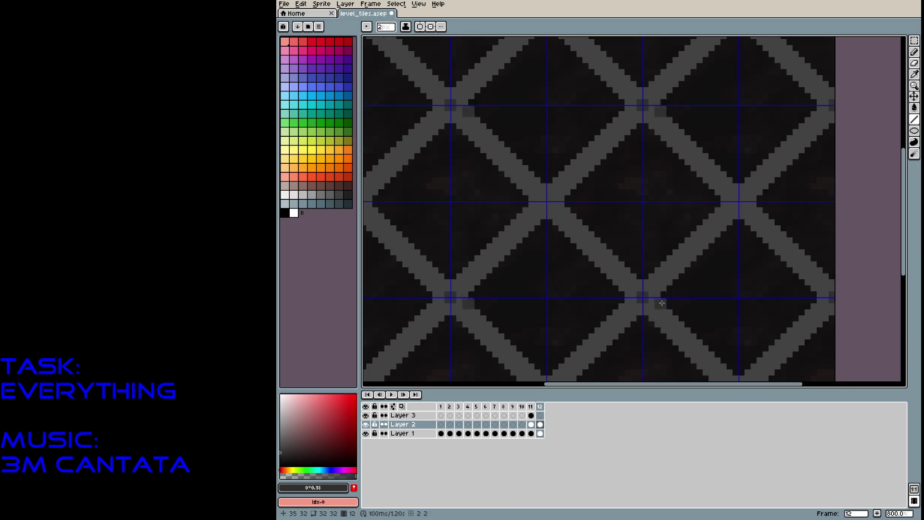
pyautogui.moveTo(642, 295); pyautogui.dragTo(537, 181)
# Redo the up-right diagonal stroke and set the pencil opacity to 38
pyautogui.hotkey('ctrl', 'z')
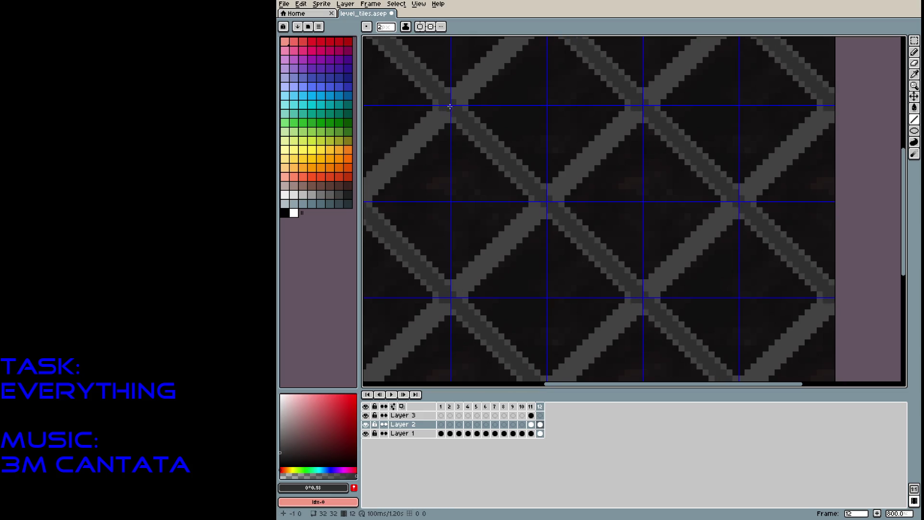
pyautogui.moveTo(451, 298); pyautogui.dragTo(650, 104)
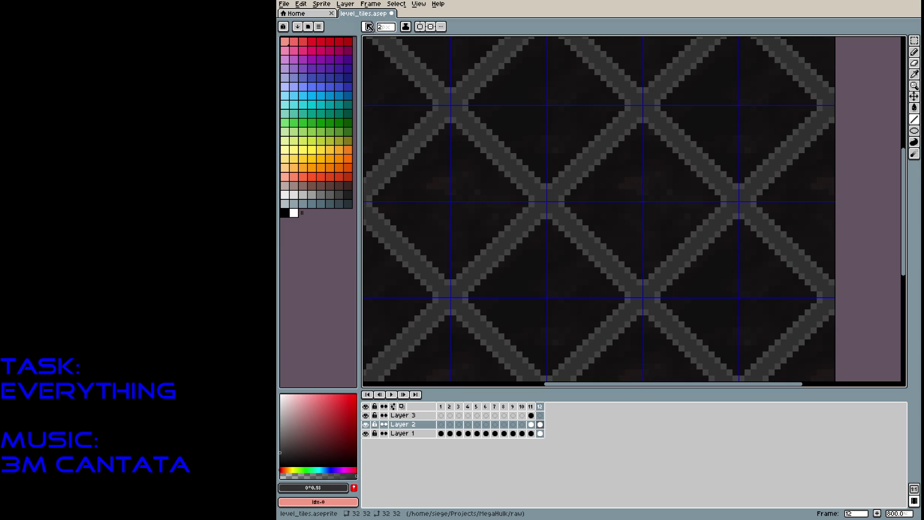
pyautogui.press('b')
pyautogui.click(450, 27)
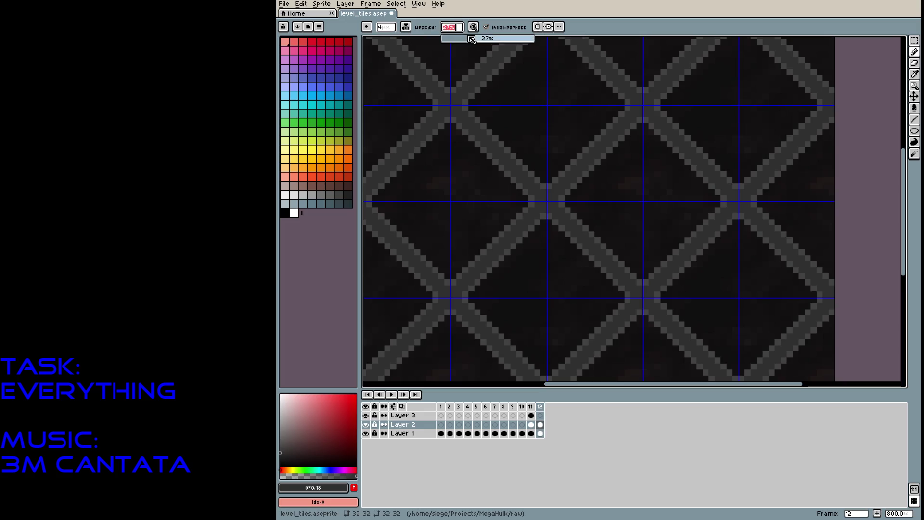
pyautogui.write('38')
pyautogui.press('Return')
# Pick a dark grey from the palette and zoom in closely on the lattice tile
pyautogui.click(345, 193)
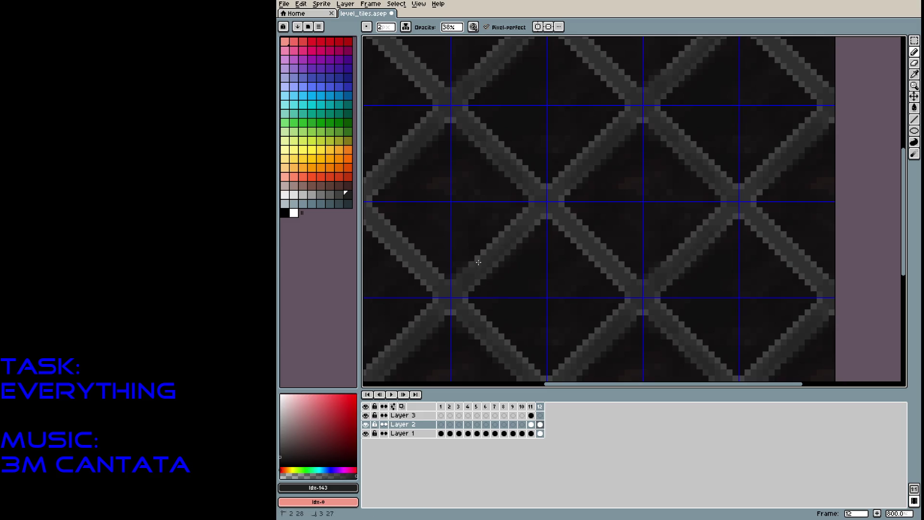
pyautogui.moveTo(506, 228); pyautogui.dragTo(505, 244)
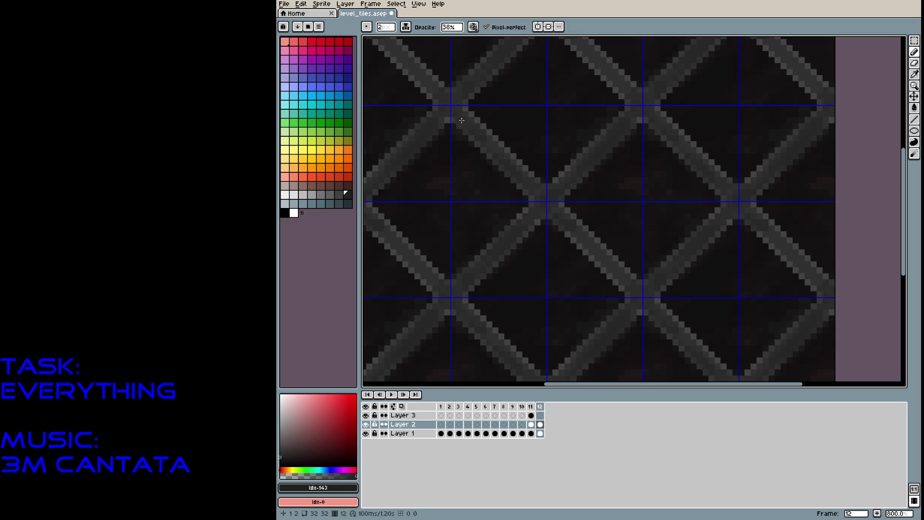
pyautogui.scroll(5, 569, 226)
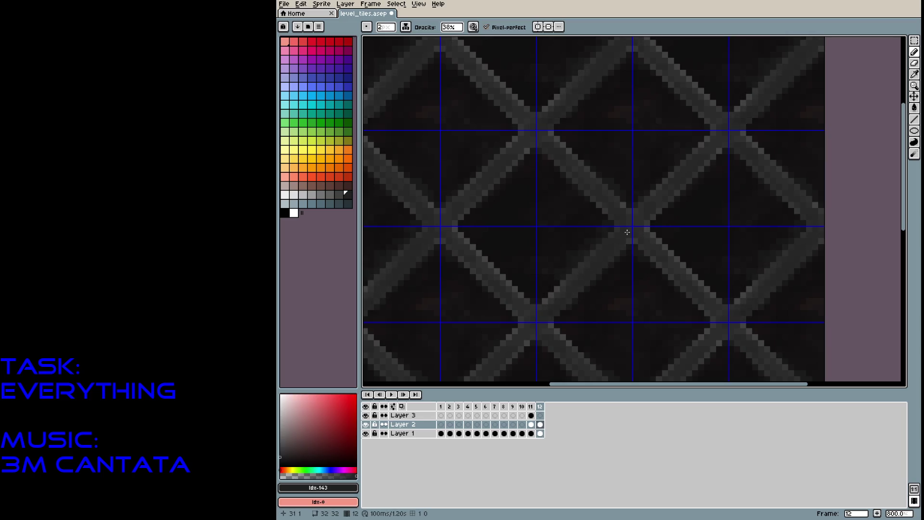
pyautogui.scroll(-3, 626, 232)
pyautogui.moveTo(565, 245)
pyautogui.mouseDown()
pyautogui.moveTo(561, 186)
pyautogui.moveTo(527, 154)
pyautogui.mouseUp()
pyautogui.scroll(5, 561, 186)
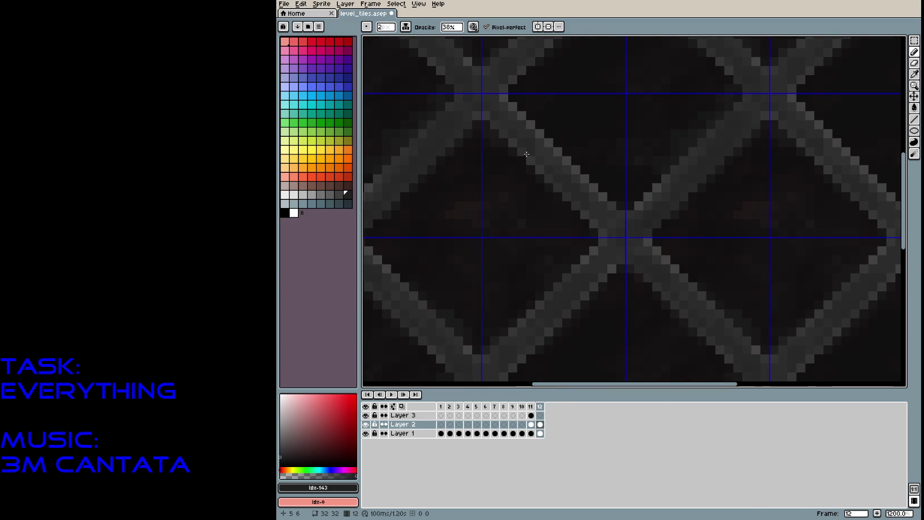
# Sample the lattice grey at a 1px brush and draw a full-height vertical bar
pyautogui.keyDown('alt'); pyautogui.click(513, 334); pyautogui.keyUp('alt')
pyautogui.press('-')
pyautogui.moveTo(495, 321); pyautogui.dragTo(494, 284)
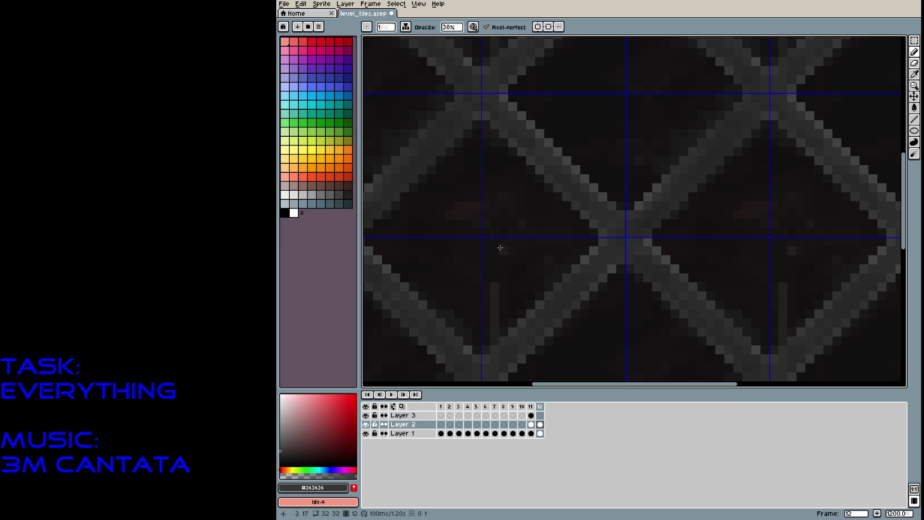
pyautogui.moveTo(494, 147); pyautogui.dragTo(496, 272)
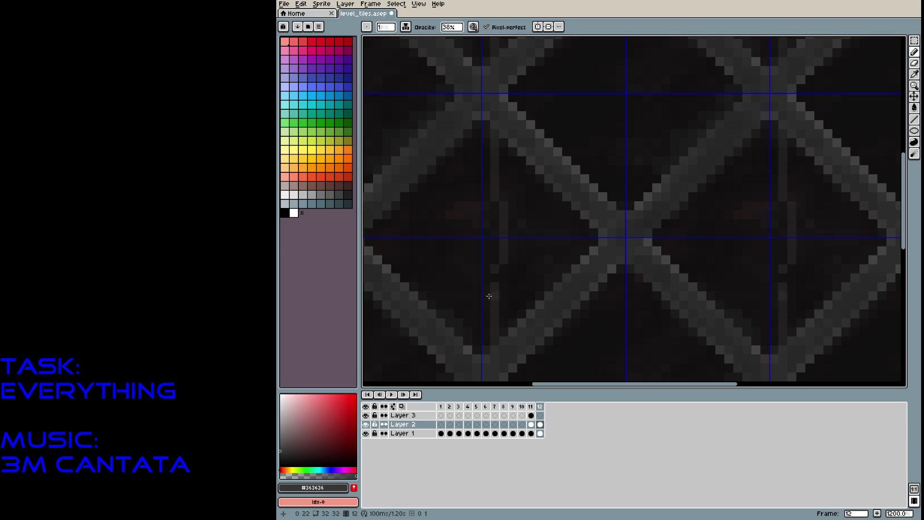
pyautogui.hotkey('ctrl', 'z')
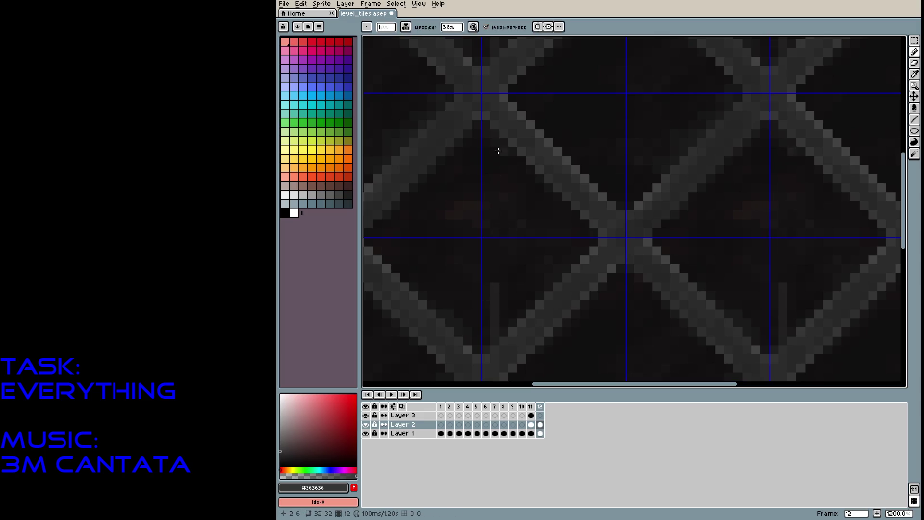
pyautogui.moveTo(496, 136); pyautogui.dragTo(499, 303)
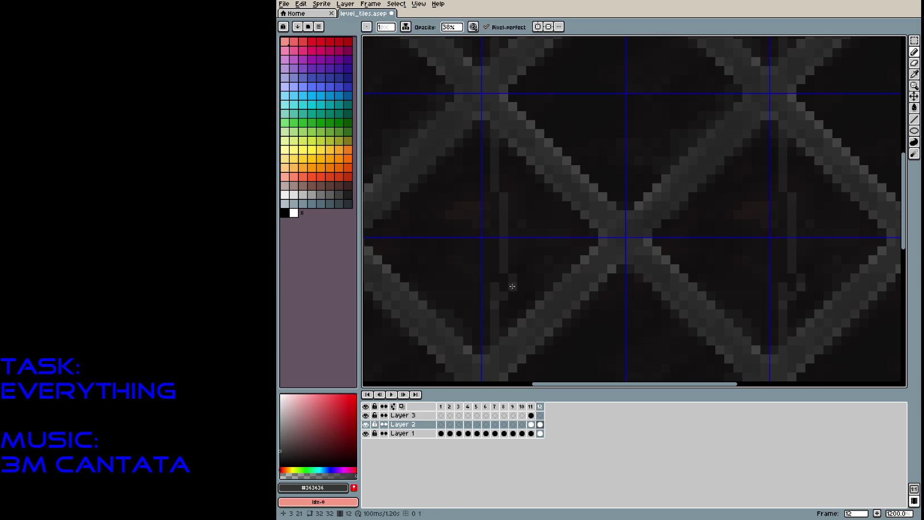
pyautogui.hotkey('ctrl', 'z')
pyautogui.click(482, 118)
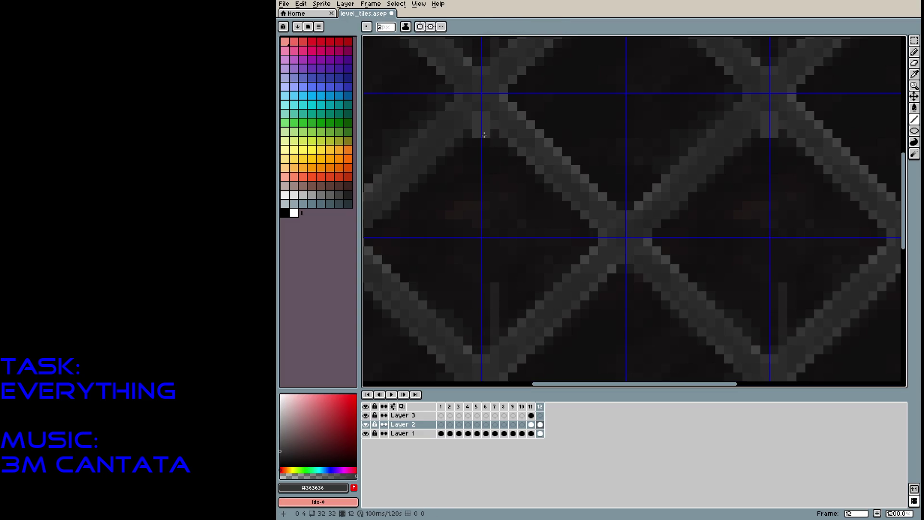
pyautogui.keyDown('shift'); pyautogui.click(491, 232); pyautogui.keyUp('shift')
pyautogui.keyDown('shift'); pyautogui.click(481, 354); pyautogui.keyUp('shift')
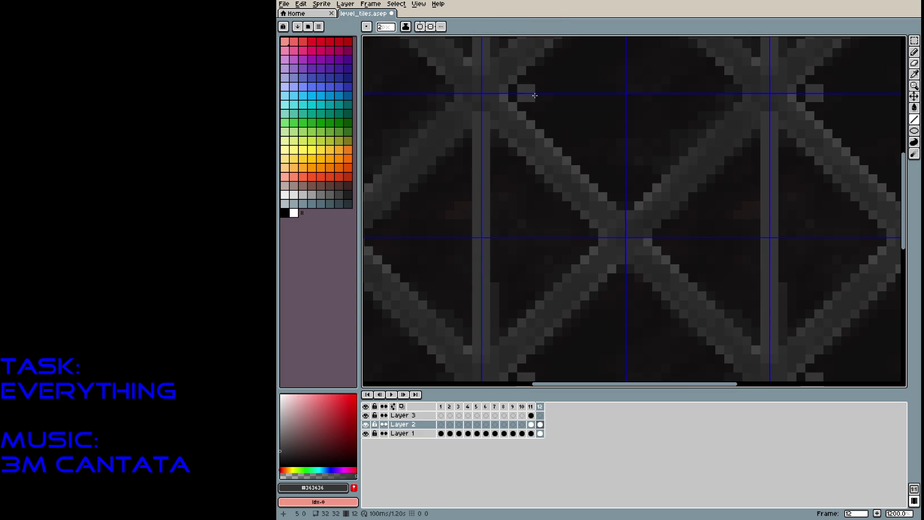
# Draw a horizontal grey bar across the tile
pyautogui.moveTo(519, 97); pyautogui.dragTo(744, 96)
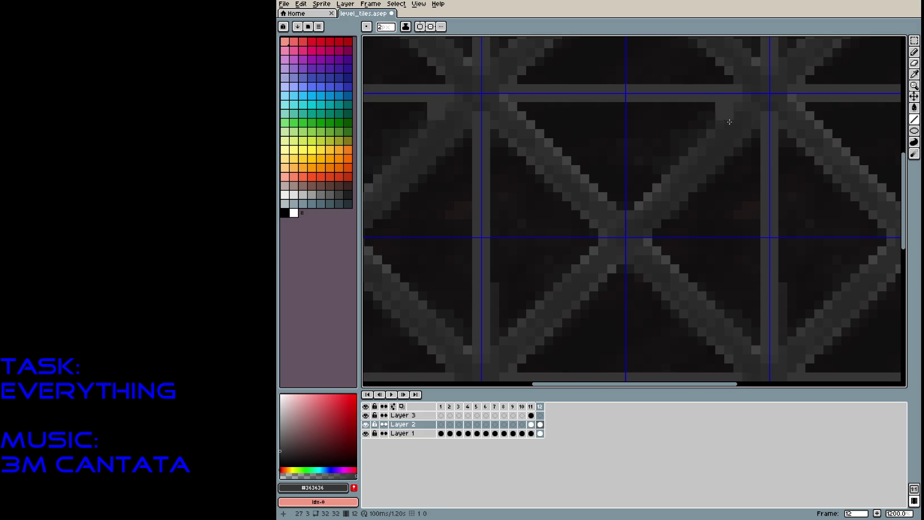
pyautogui.moveTo(573, 319)
pyautogui.mouseDown()
pyautogui.moveTo(557, 250)
pyautogui.moveTo(536, 290)
pyautogui.moveTo(540, 361)
pyautogui.mouseUp()
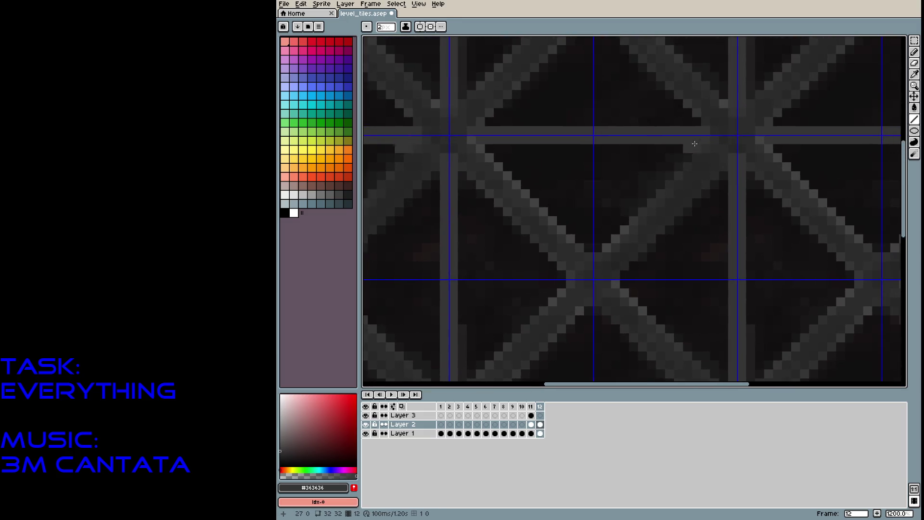
pyautogui.press('b')
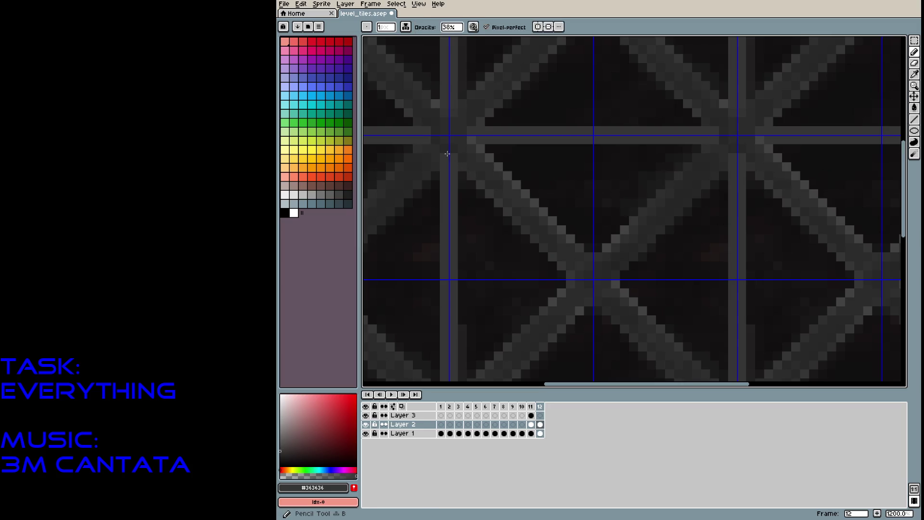
# Sample the dark background and shade the bar edges, enlarging the brush to 2px
pyautogui.keyDown('alt'); pyautogui.click(444, 174); pyautogui.keyUp('alt')
pyautogui.moveTo(444, 166)
pyautogui.mouseDown()
pyautogui.moveTo(452, 172)
pyautogui.moveTo(451, 277)
pyautogui.mouseUp()
pyautogui.moveTo(445, 354)
pyautogui.mouseDown()
pyautogui.moveTo(454, 282)
pyautogui.moveTo(457, 329)
pyautogui.moveTo(569, 331)
pyautogui.moveTo(589, 341)
pyautogui.moveTo(594, 327)
pyautogui.moveTo(707, 329)
pyautogui.mouseUp()
pyautogui.scroll(-2, 455, 273)
pyautogui.press('+')
pyautogui.scroll(-2, 684, 194)
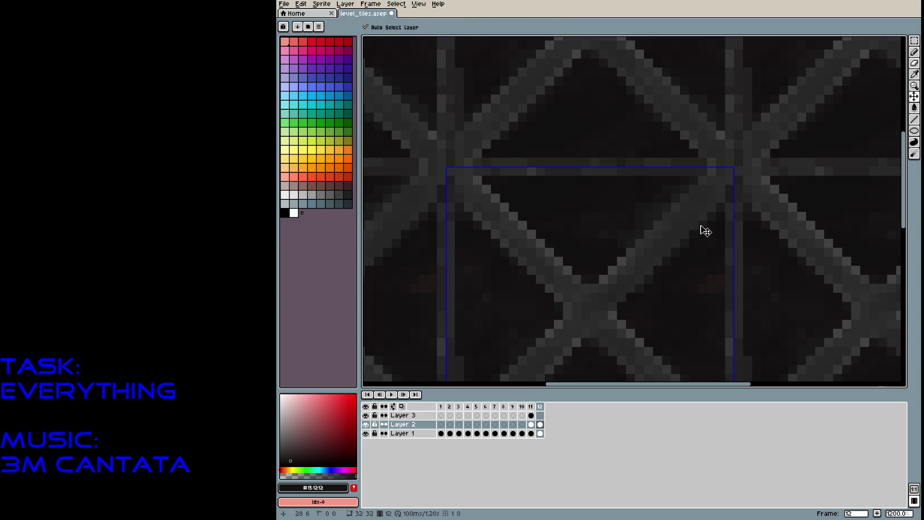
pyautogui.scroll(-5, 708, 225)
pyautogui.moveTo(713, 226); pyautogui.dragTo(670, 169)
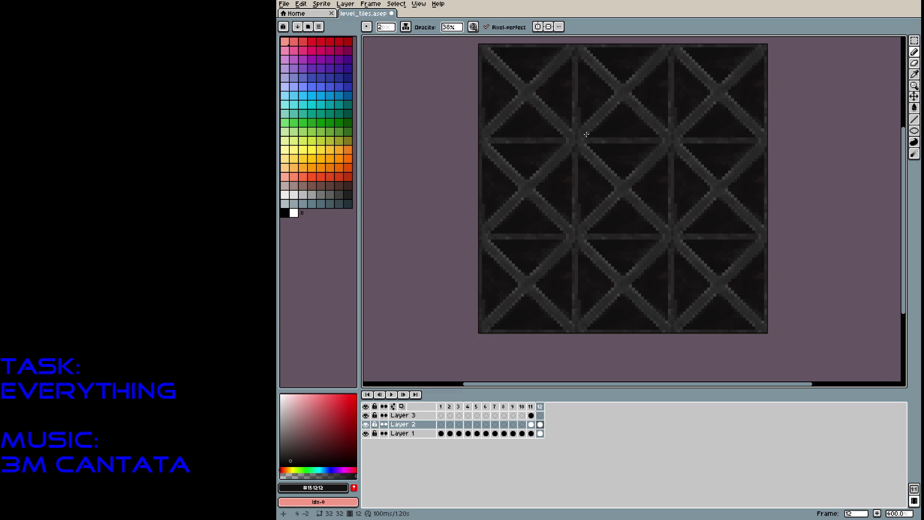
# Save level_tiles.aseprite
pyautogui.scroll(5, 645, 166)
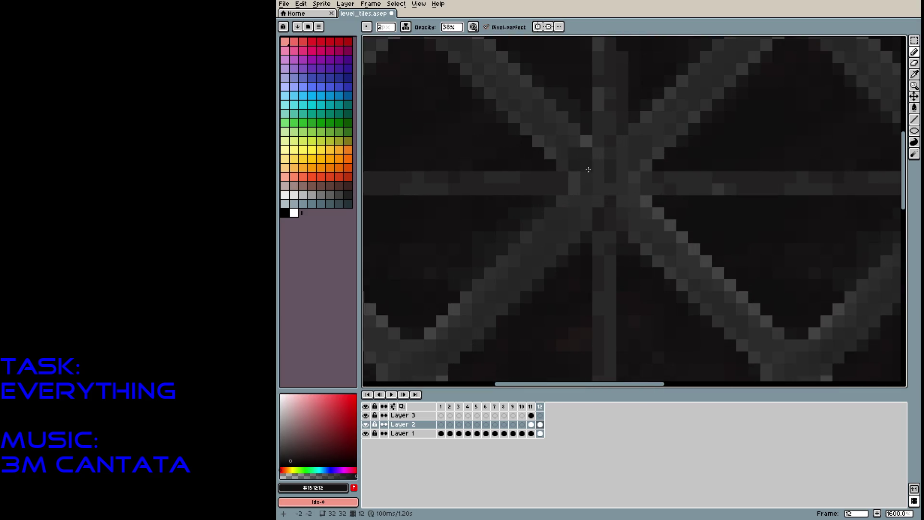
pyautogui.scroll(-6, 656, 176)
pyautogui.hotkey('ctrl', 's')
# Step through the tile frames and finish on the frame 12 lattice tile
pyautogui.press('Left')
pyautogui.press('Left')
pyautogui.press('Left')
pyautogui.press('Left')
pyautogui.press('Left')
pyautogui.press('Left')
pyautogui.press('Left')
pyautogui.press('Right')
pyautogui.press('Right')
pyautogui.press('Right')
pyautogui.press('Left')
pyautogui.press('Left')
pyautogui.press('Left')
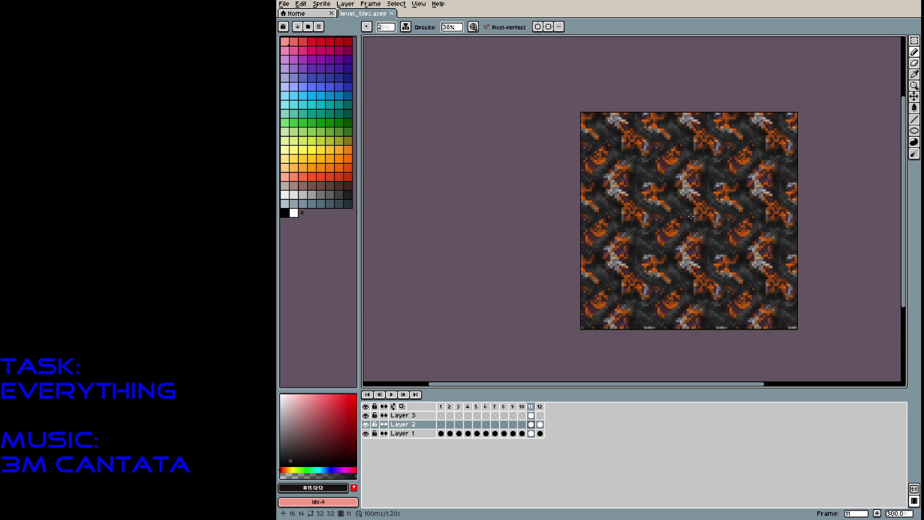
pyautogui.press('Left')
pyautogui.press('Right')
pyautogui.press('Right')
pyautogui.press('Right')
pyautogui.press('Right')
pyautogui.press('Right')
pyautogui.press('Right')
pyautogui.press('Right')
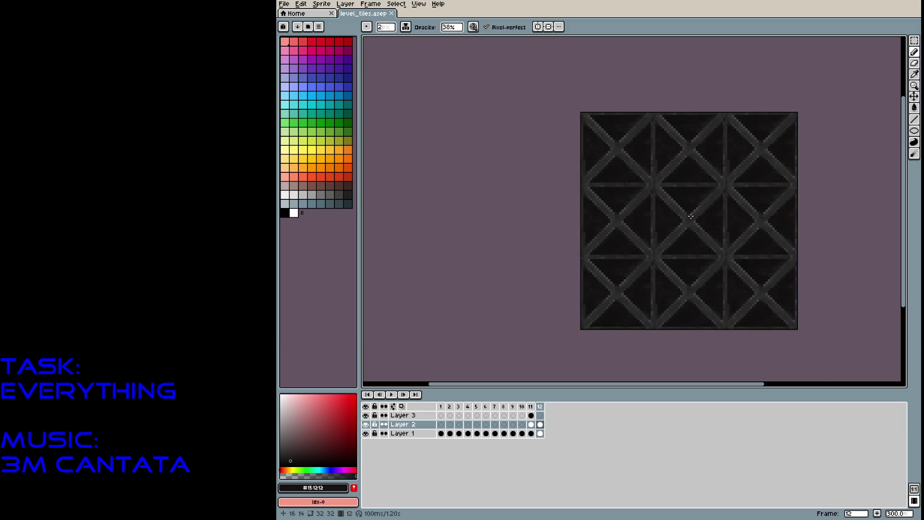
pyautogui.press('Left')
pyautogui.press('Left')
pyautogui.press('Left')
pyautogui.press('Left')
pyautogui.press('Left')
pyautogui.press('Left')
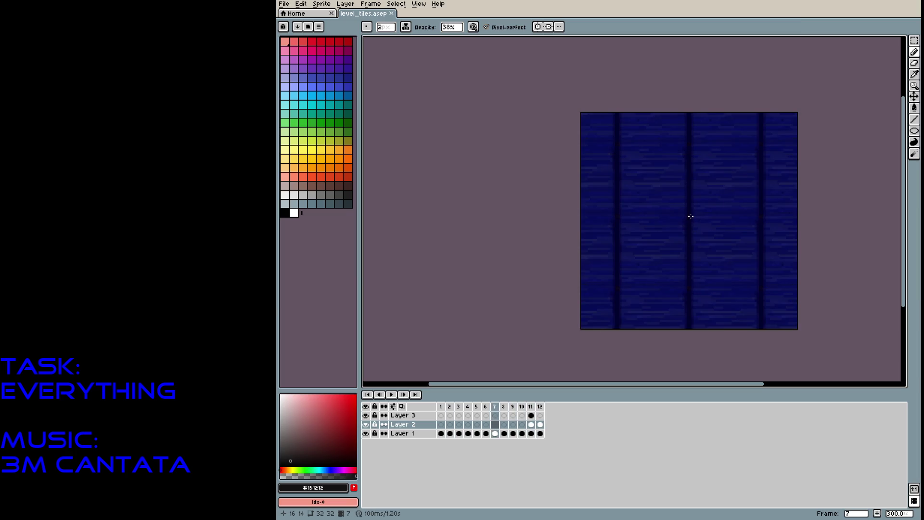
pyautogui.press('Right')
pyautogui.press('Right')
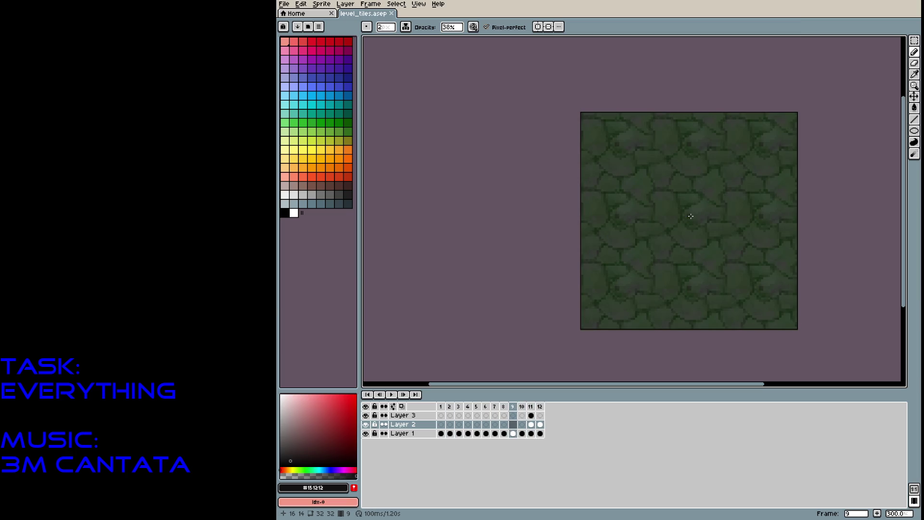
pyautogui.press('Right')
pyautogui.press('Right')
pyautogui.press('Right')
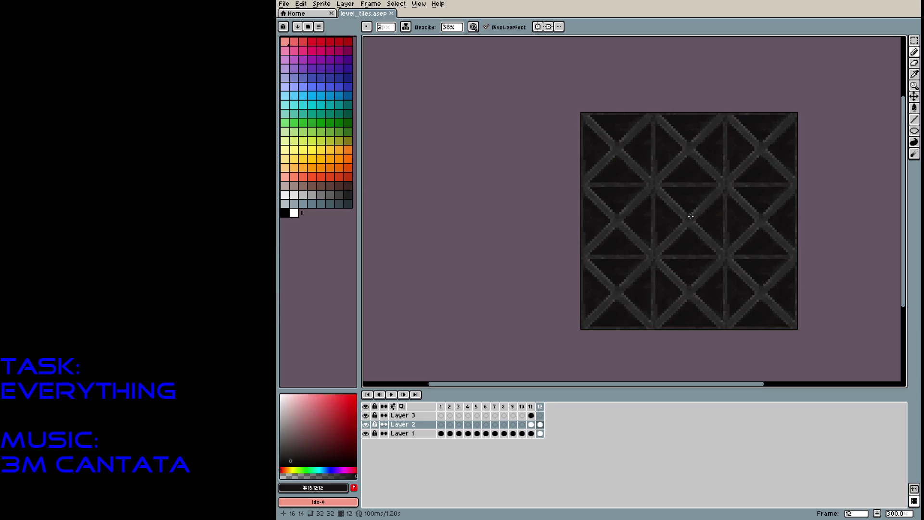
pyautogui.press('Left')
pyautogui.press('Left')
pyautogui.press('Left')
pyautogui.press('Left')
pyautogui.press('Right')
pyautogui.press('Right')
pyautogui.press('Right')
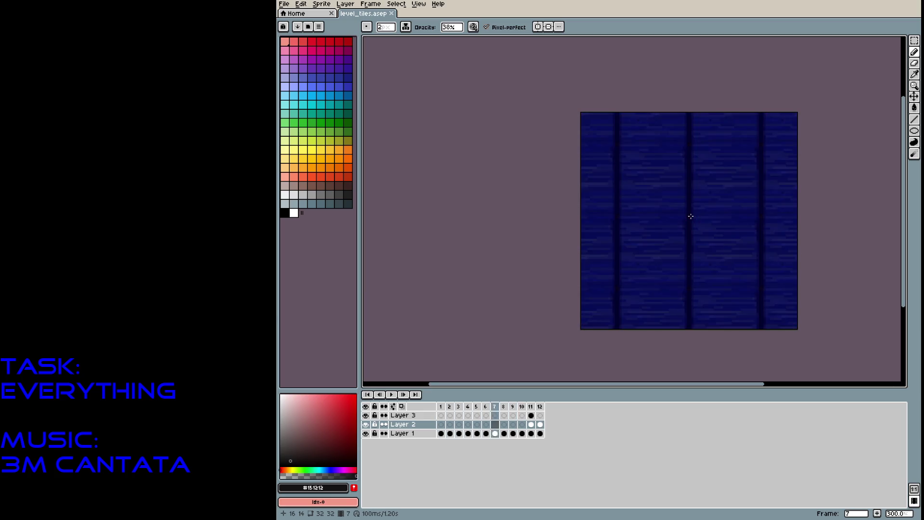
pyautogui.press('Right')
pyautogui.press('Right')
pyautogui.press('Right')
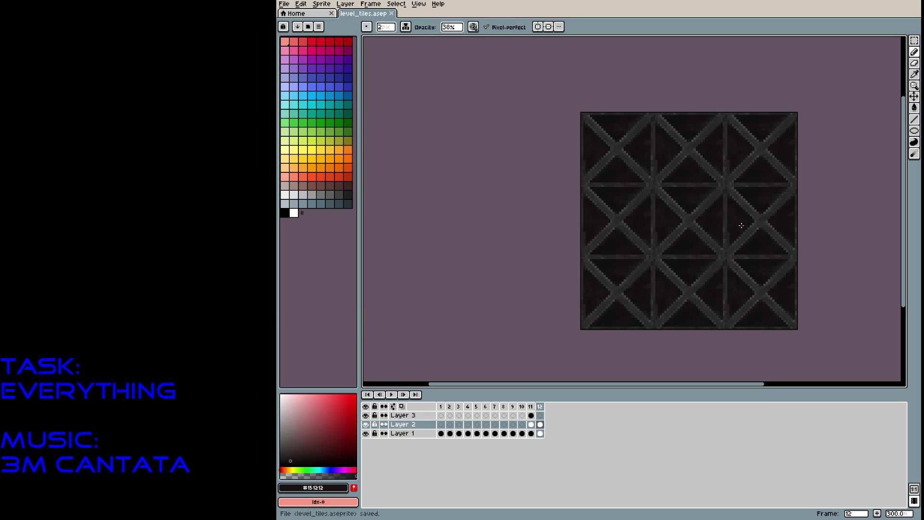
# Add a trial copy of the lattice frame, then undo it
pyautogui.click(469, 408)
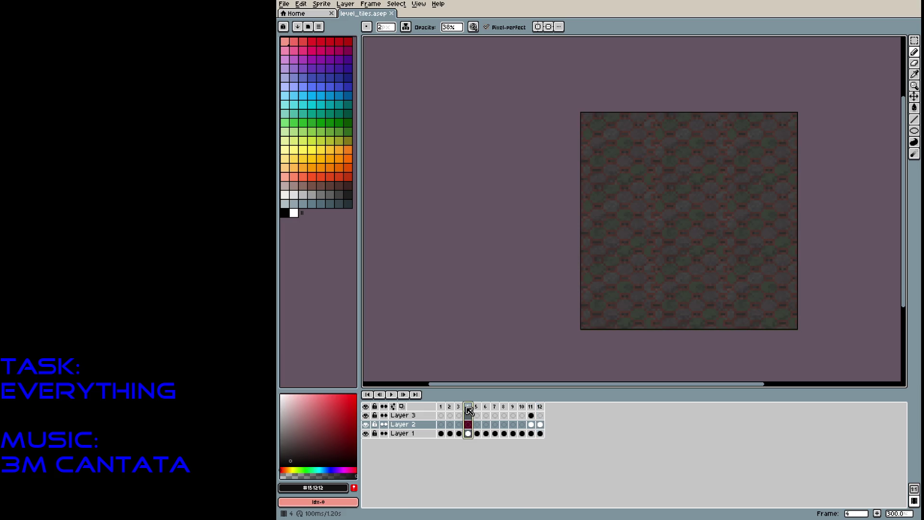
pyautogui.click(460, 408)
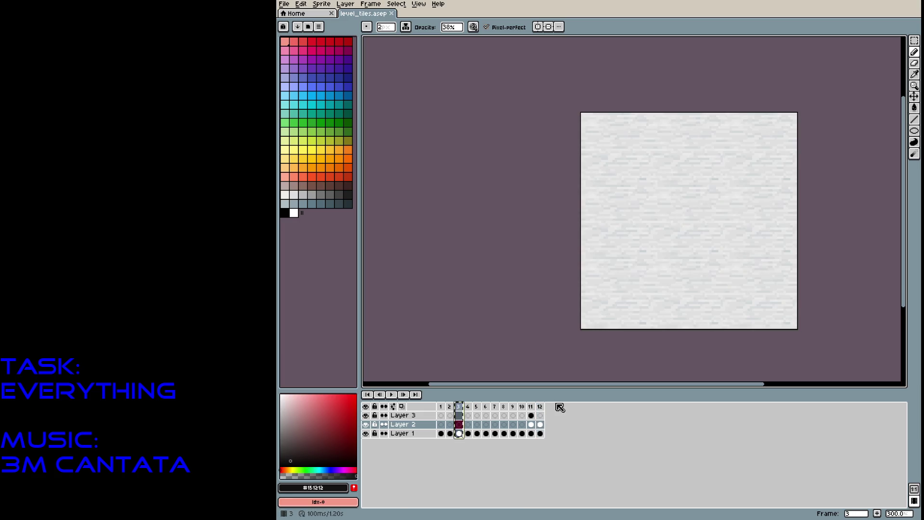
pyautogui.press('Home')
pyautogui.hotkey('alt', 'n')
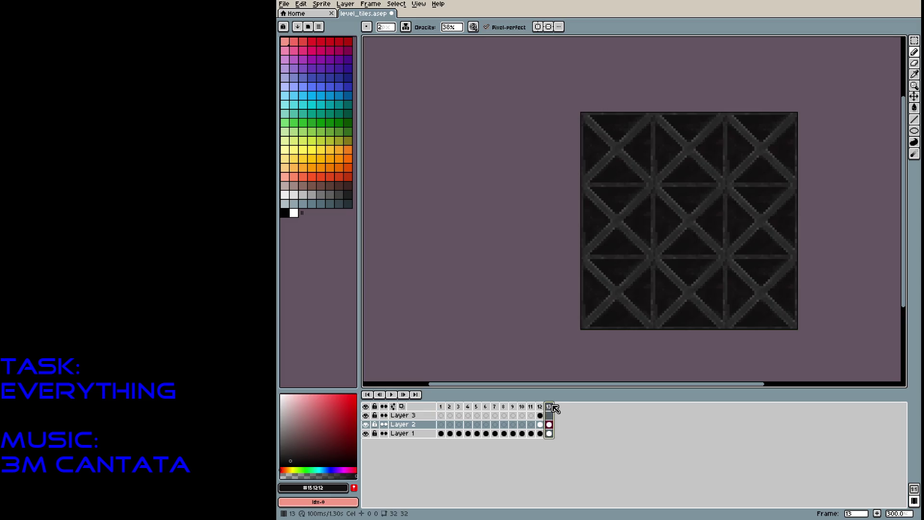
pyautogui.click(539, 407)
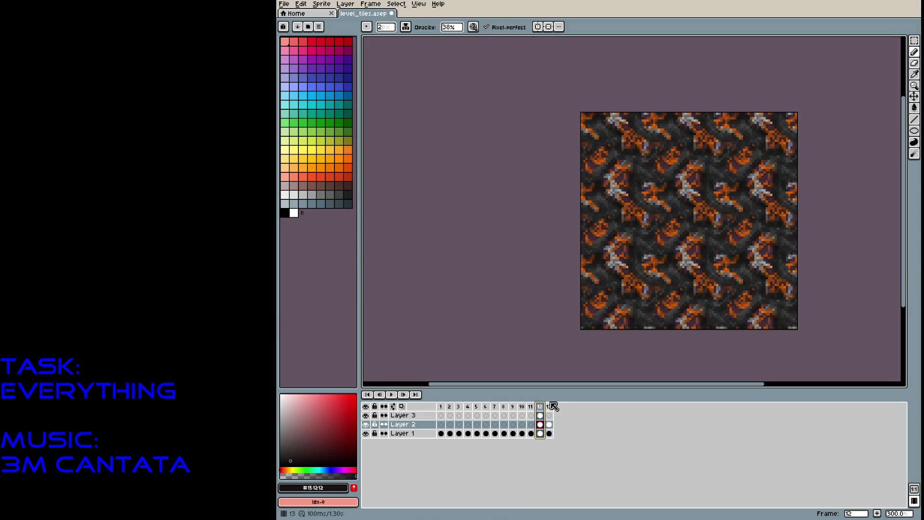
pyautogui.click(549, 406)
pyautogui.hotkey('ctrl', 'z')
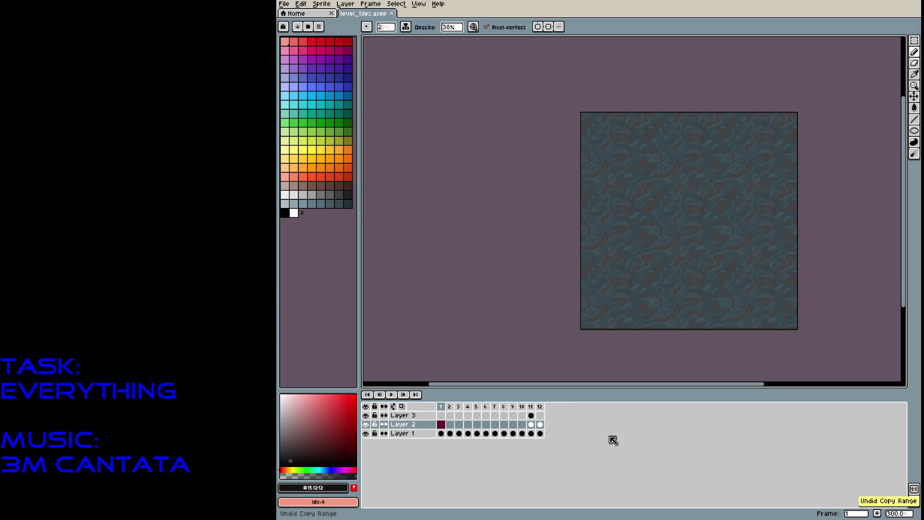
# Return to frame 3 and insert a new frame after it from the Frame menu
pyautogui.click(469, 407)
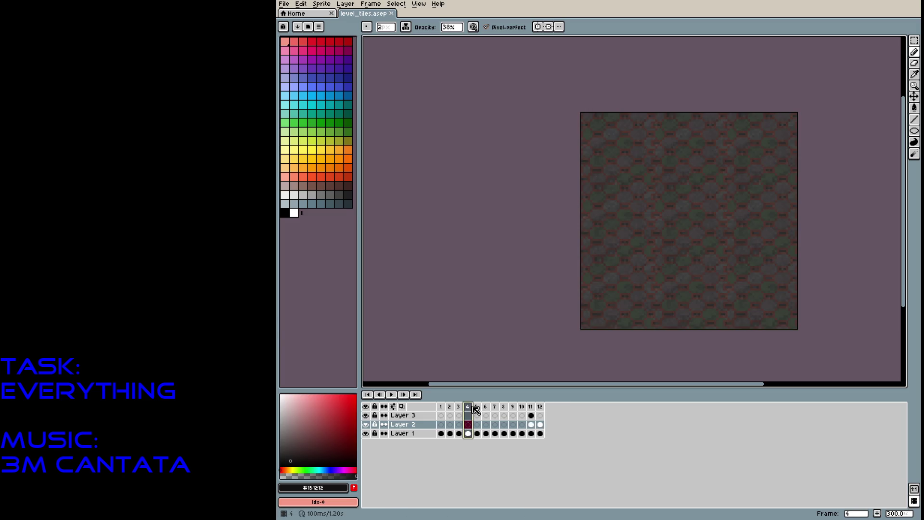
pyautogui.click(463, 407)
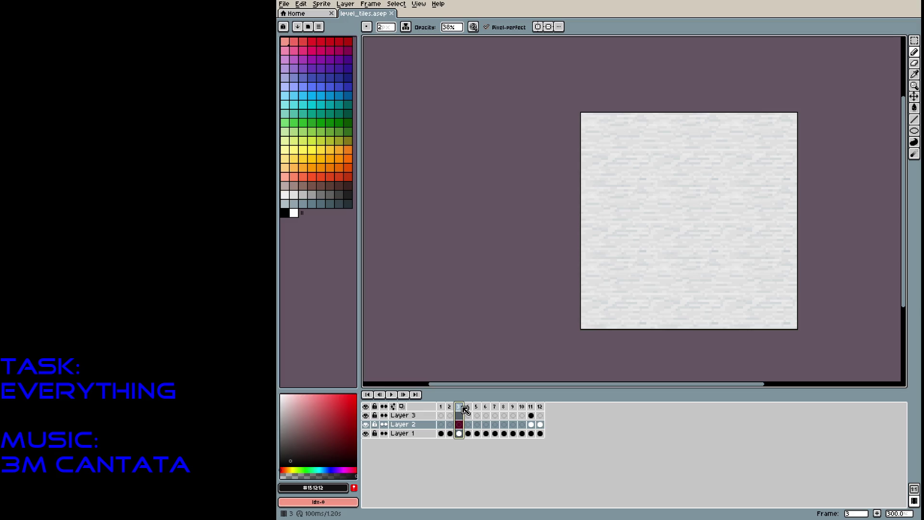
pyautogui.rightClick(465, 409)
pyautogui.click(660, 454)
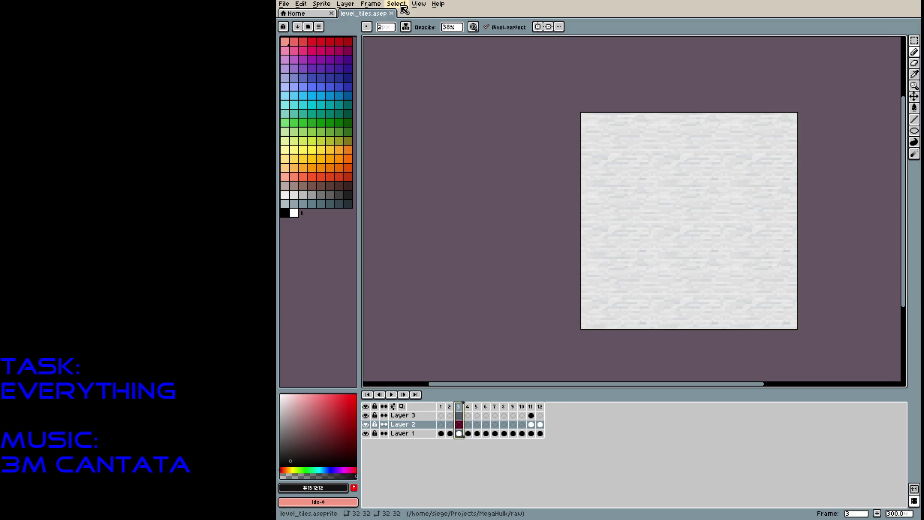
pyautogui.click(369, 5)
pyautogui.click(369, 5)
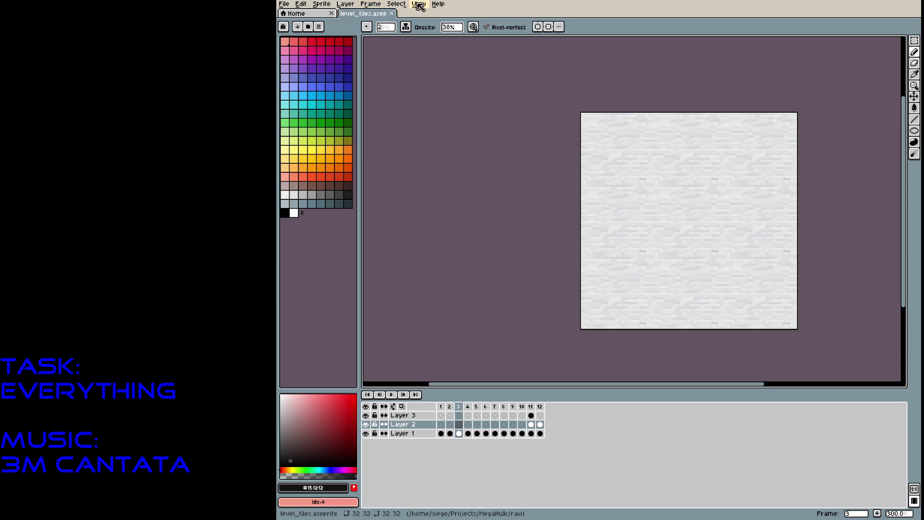
pyautogui.click(371, 5)
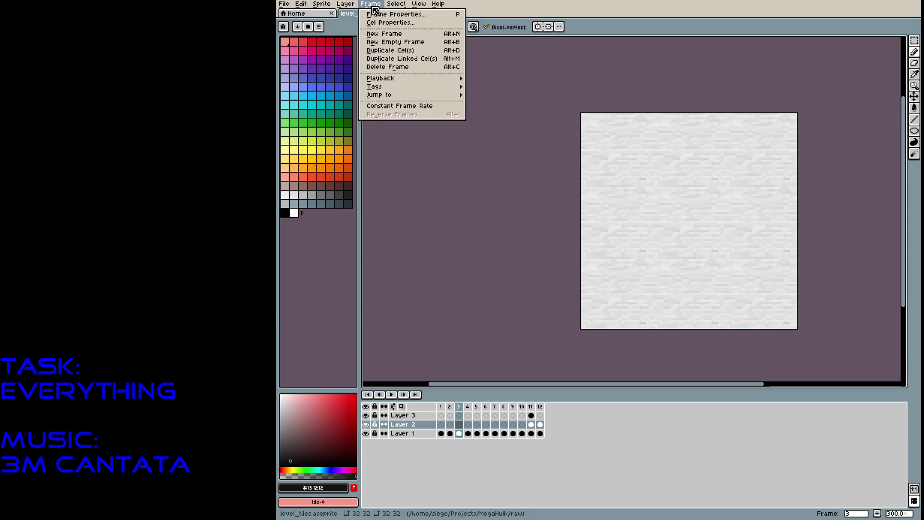
pyautogui.click(373, 7)
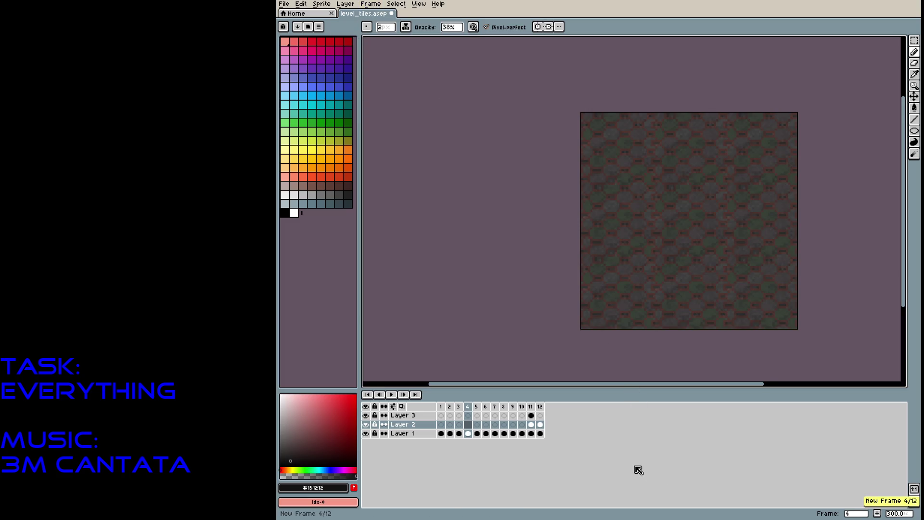
# Review the inserted frame 4, save, and insert another frame after frame 3
pyautogui.click(460, 407)
pyautogui.click(468, 407)
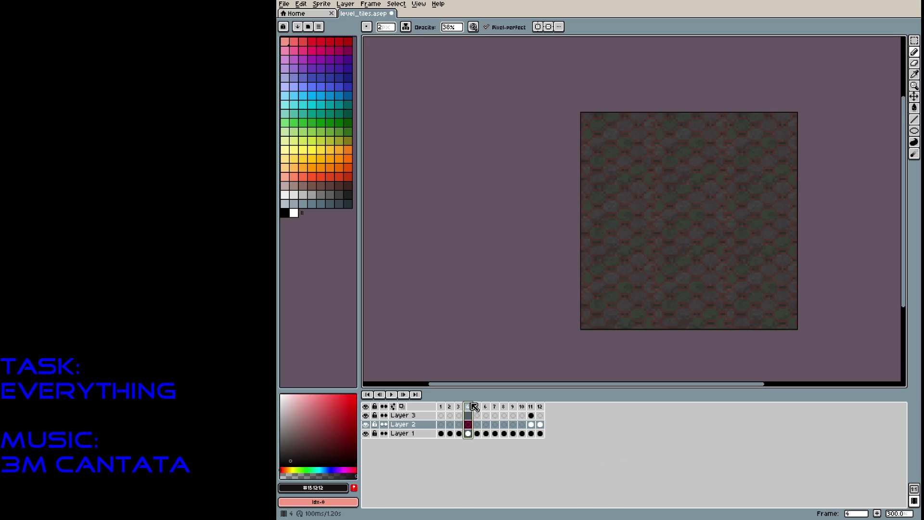
pyautogui.press('Left')
pyautogui.hotkey('ctrl', 's')
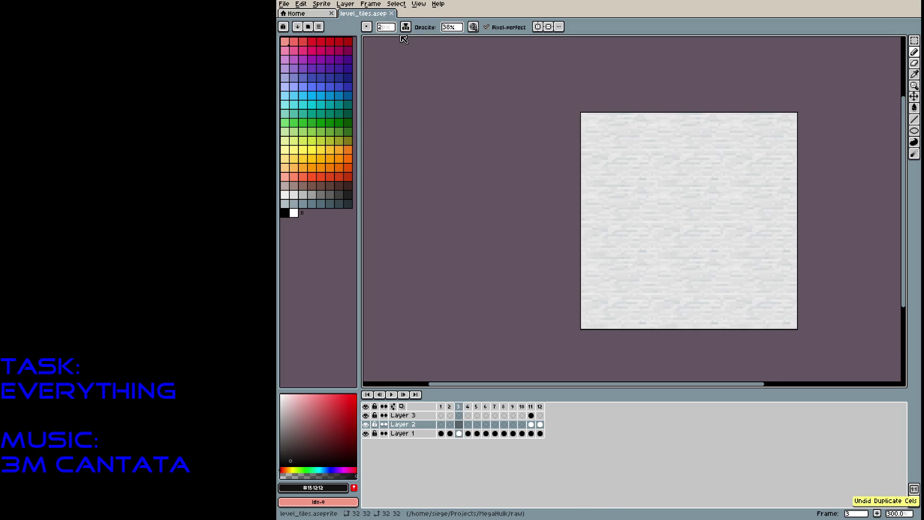
pyautogui.click(378, 4)
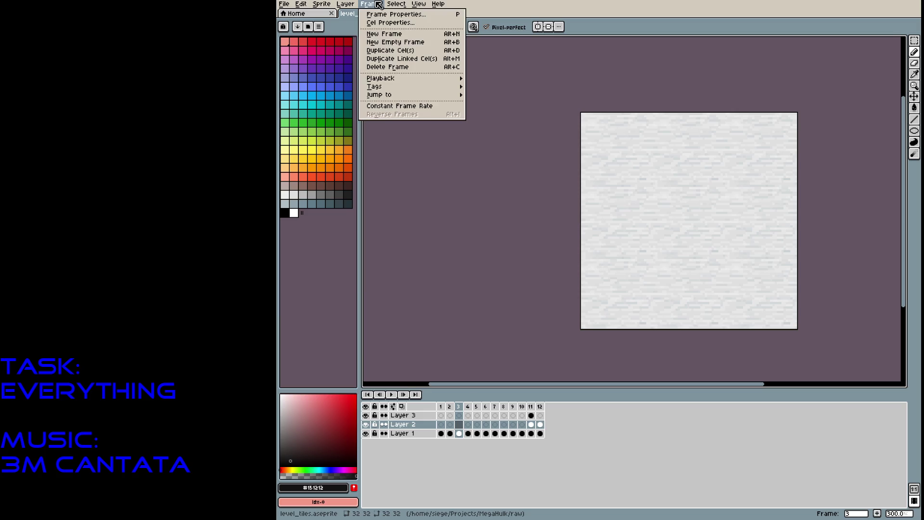
pyautogui.click(397, 51)
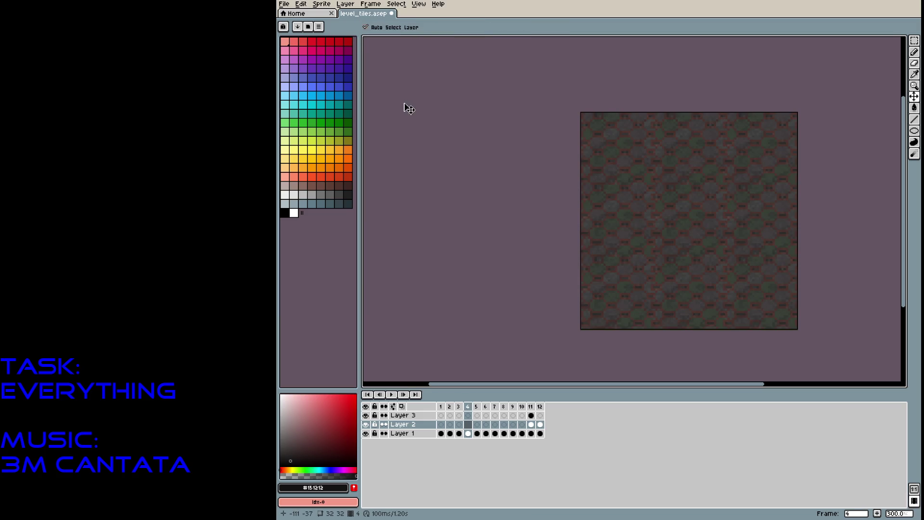
pyautogui.press('Left')
# Copy frame 3's light brick tile into a new frame 4 and play the sequence
pyautogui.click(461, 432)
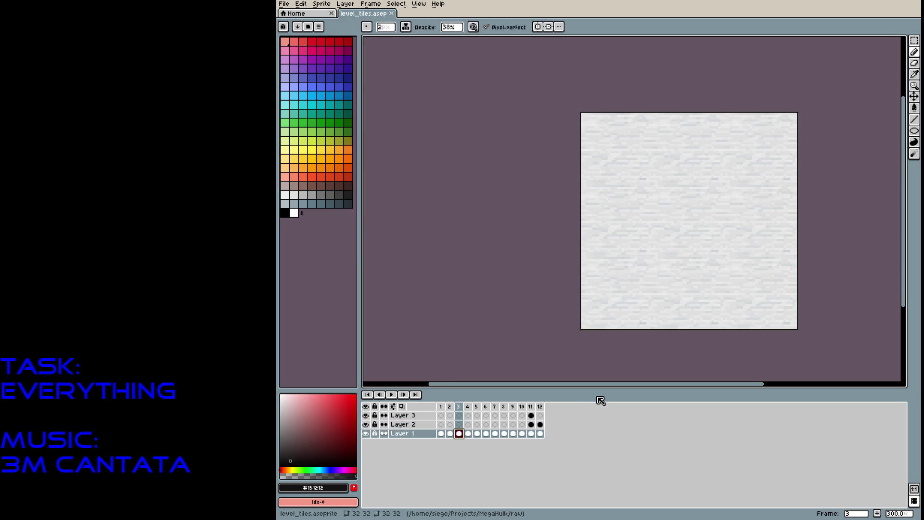
pyautogui.hotkey('alt', 'n')
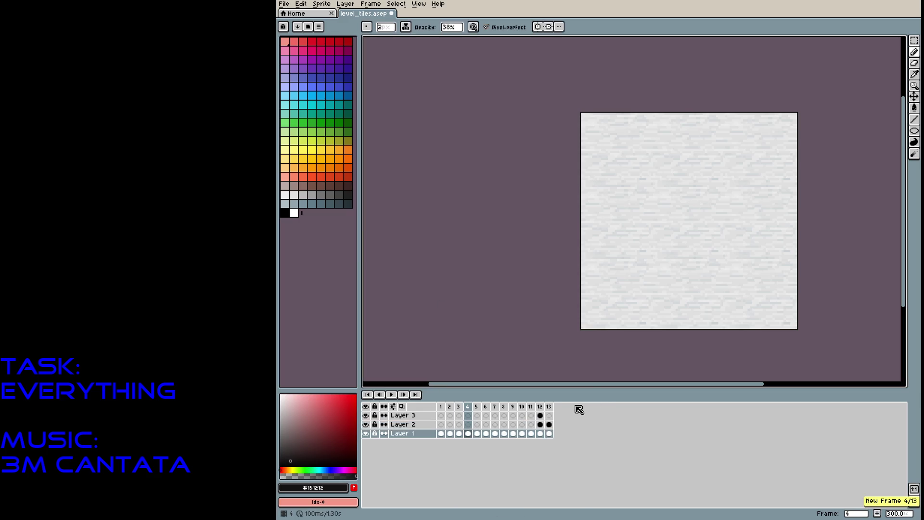
pyautogui.press('Left')
pyautogui.press('Left')
pyautogui.press('Right')
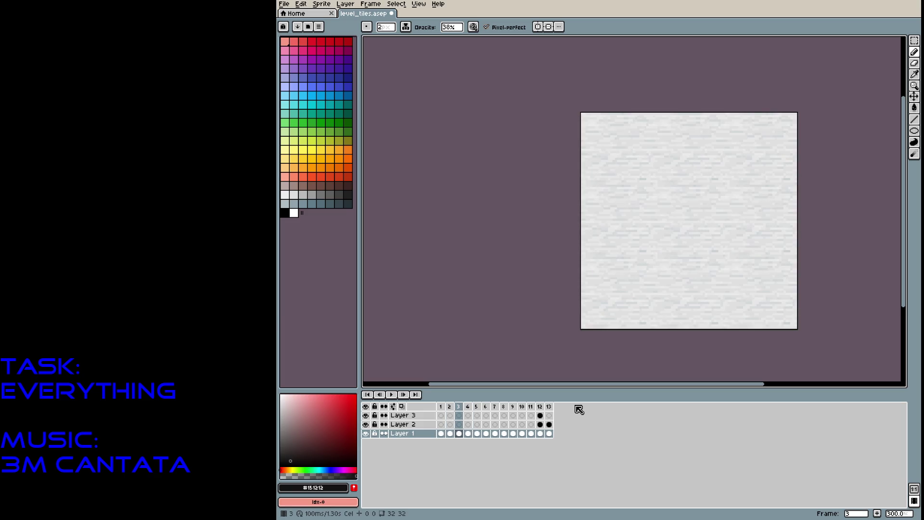
pyautogui.press('Left')
pyautogui.press('Right')
pyautogui.press('Right')
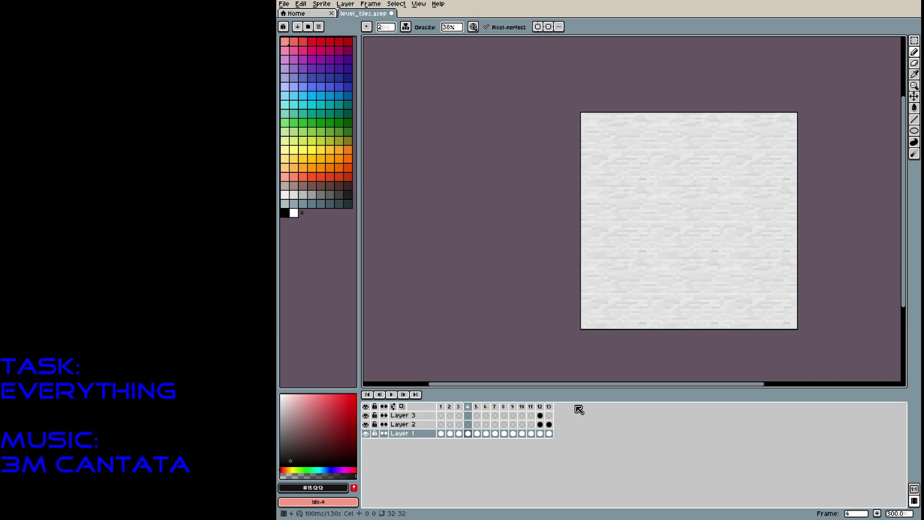
pyautogui.press('Return')
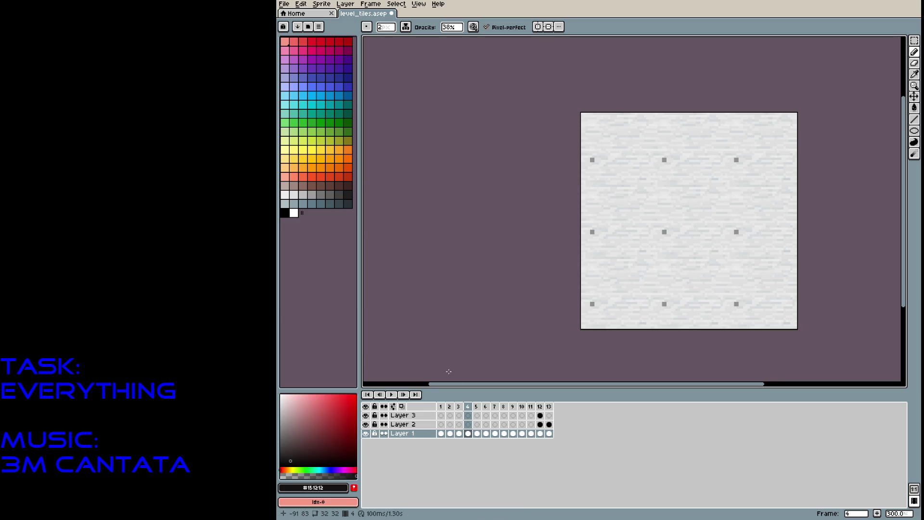
# Select Layer 2's cel in frame 4 and pick red as the paint colour
pyautogui.press('Return')
pyautogui.click(468, 425)
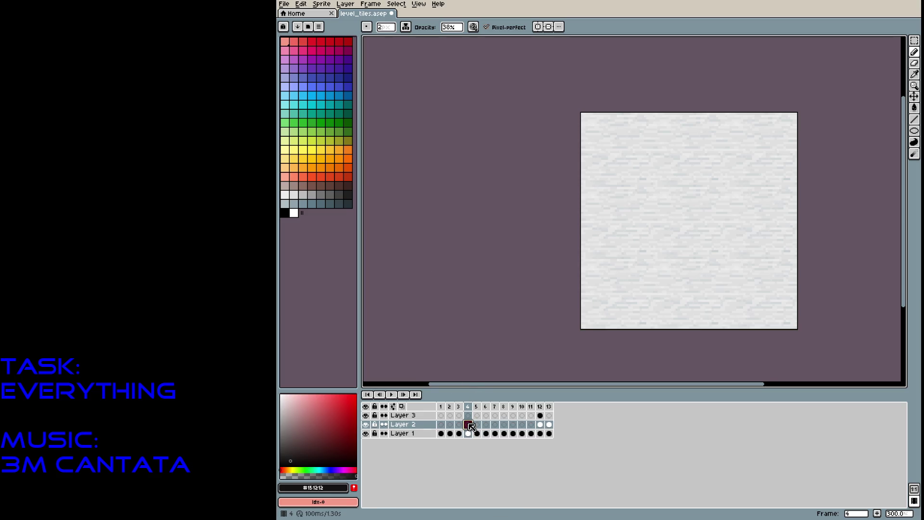
pyautogui.click(314, 43)
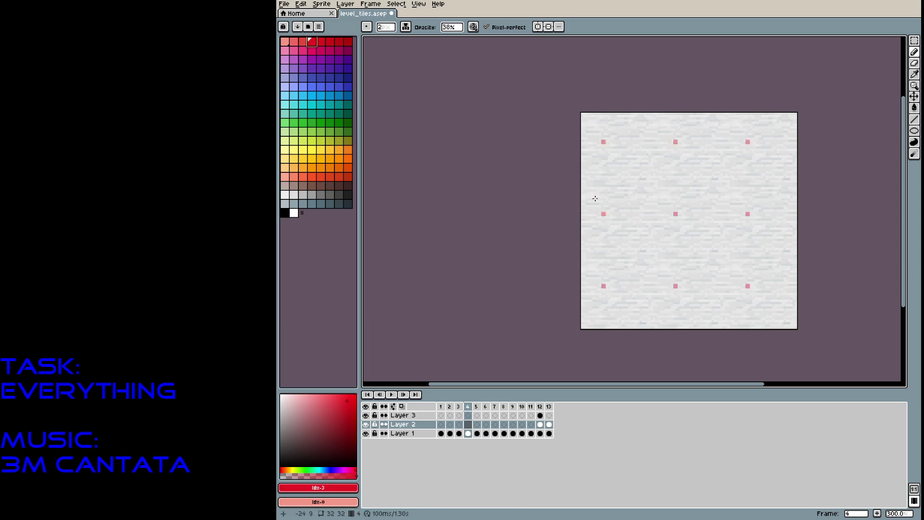
pyautogui.click(453, 28)
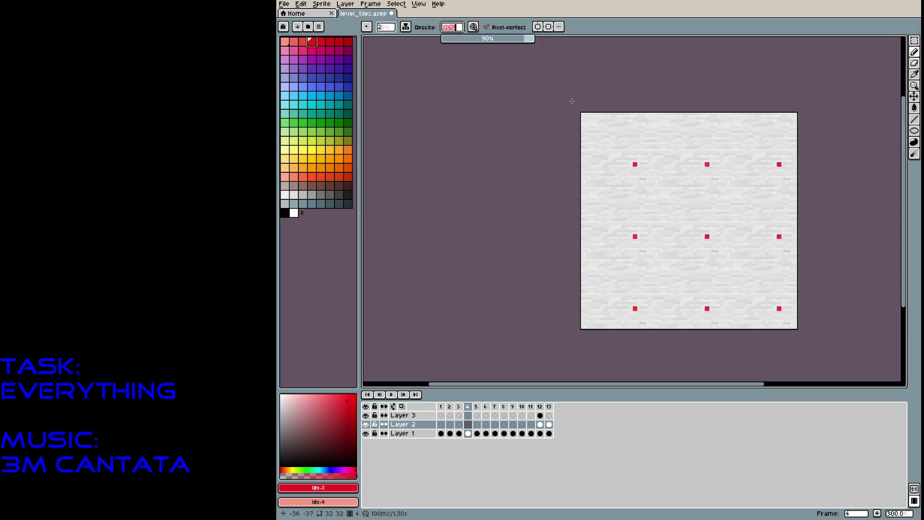
# Paint red blobs at 47% opacity with pink hooked streaks trailing from them
pyautogui.moveTo(683, 224)
pyautogui.mouseDown()
pyautogui.moveTo(710, 208)
pyautogui.moveTo(691, 217)
pyautogui.mouseUp()
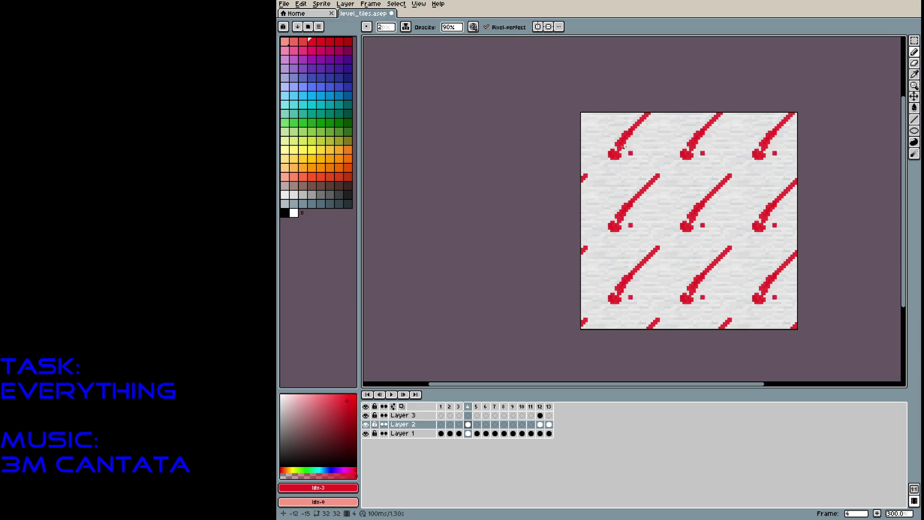
pyautogui.hotkey('ctrl', 'z')
pyautogui.hotkey('ctrl', 'z')
pyautogui.hotkey('ctrl', 'z')
pyautogui.hotkey('ctrl', 'z')
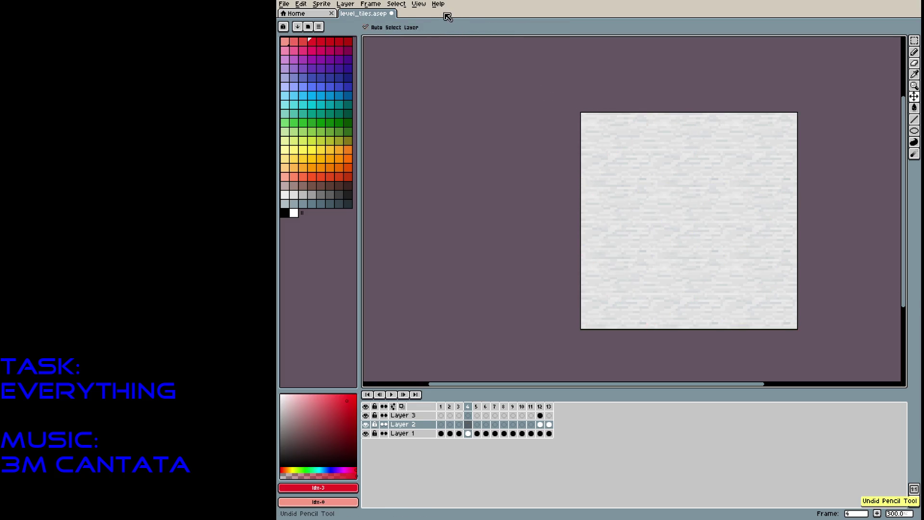
pyautogui.click(452, 28)
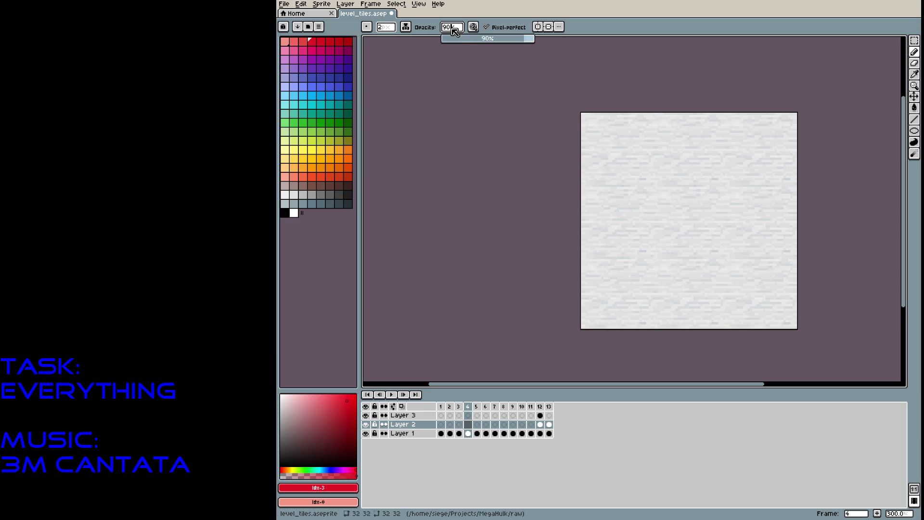
pyautogui.moveTo(625, 224); pyautogui.dragTo(659, 192)
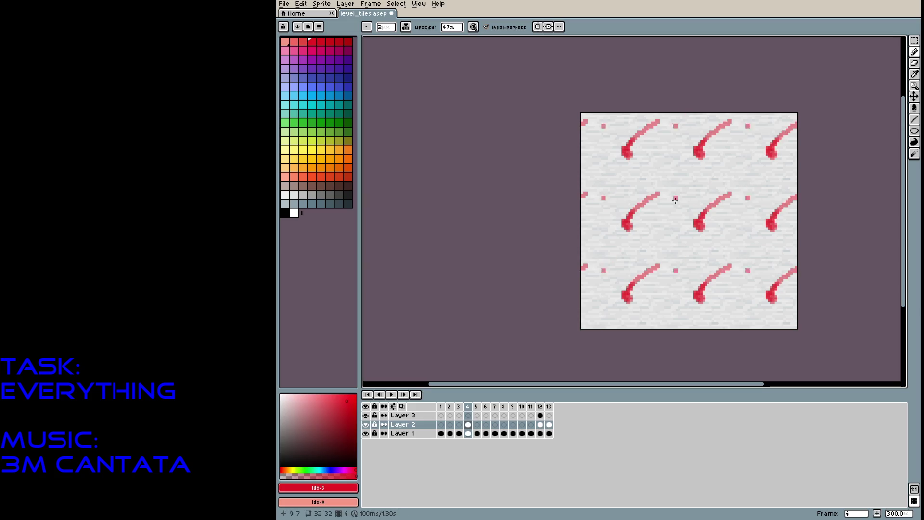
pyautogui.hotkey('ctrl', 'z')
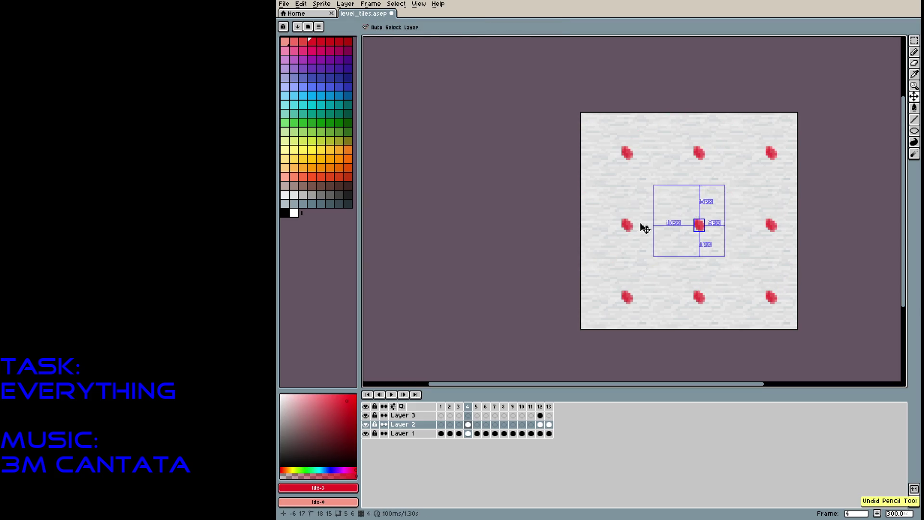
pyautogui.moveTo(630, 222); pyautogui.dragTo(658, 205)
# Redo the pink hook and extend the red blobs with arms using a 1-pixel brush
pyautogui.hotkey('ctrl', 'z')
pyautogui.click(653, 210)
pyautogui.click(651, 205)
pyautogui.scroll(4, 653, 208)
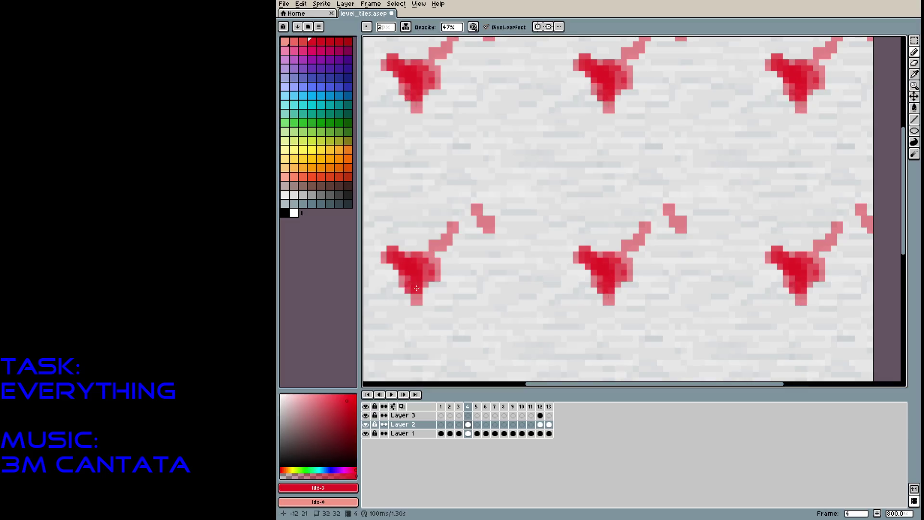
pyautogui.moveTo(423, 260)
pyautogui.mouseDown()
pyautogui.moveTo(424, 231)
pyautogui.moveTo(460, 283)
pyautogui.moveTo(441, 243)
pyautogui.moveTo(462, 240)
pyautogui.moveTo(434, 231)
pyautogui.moveTo(474, 232)
pyautogui.moveTo(471, 255)
pyautogui.moveTo(496, 197)
pyautogui.moveTo(506, 195)
pyautogui.mouseUp()
pyautogui.click(507, 195)
pyautogui.press('-')
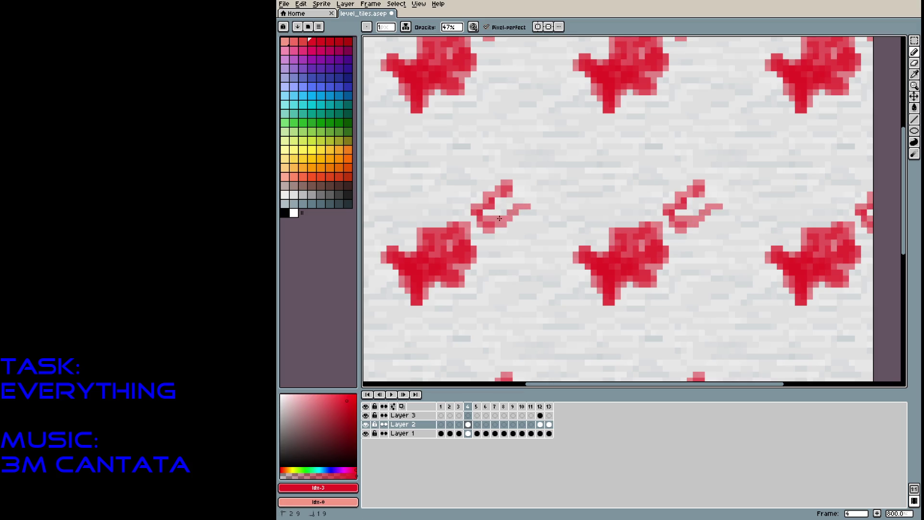
pyautogui.moveTo(522, 212)
pyautogui.mouseDown()
pyautogui.moveTo(484, 231)
pyautogui.moveTo(474, 232)
pyautogui.moveTo(470, 215)
pyautogui.moveTo(462, 219)
pyautogui.moveTo(512, 171)
pyautogui.moveTo(496, 201)
pyautogui.moveTo(520, 214)
pyautogui.moveTo(487, 236)
pyautogui.moveTo(457, 207)
pyautogui.moveTo(485, 237)
pyautogui.mouseUp()
# Add pink and darker red edge pixels plus a light pink pixel to each tile
pyautogui.click(365, 235)
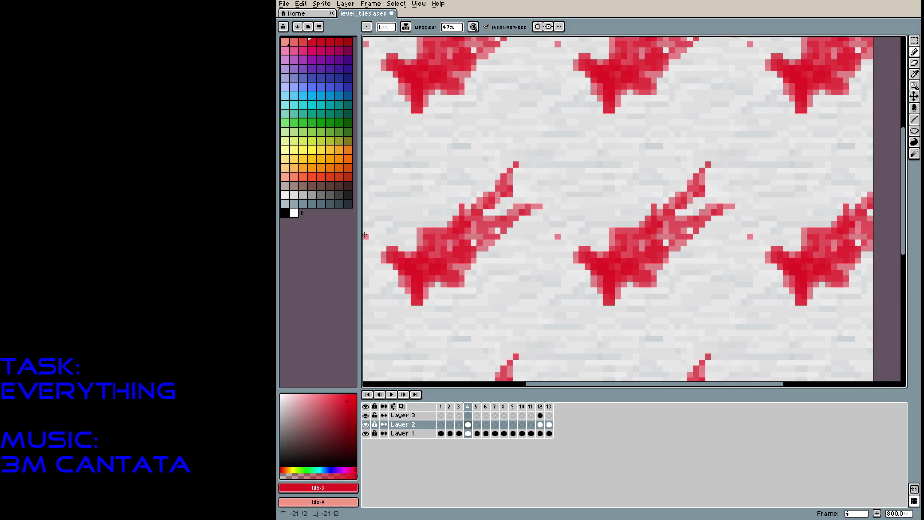
pyautogui.moveTo(366, 237); pyautogui.dragTo(369, 234)
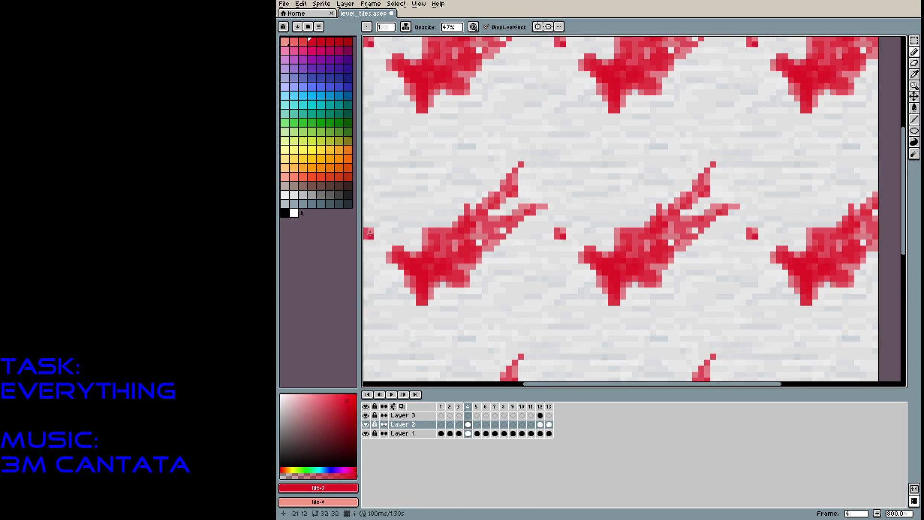
pyautogui.scroll(-6, 491, 274)
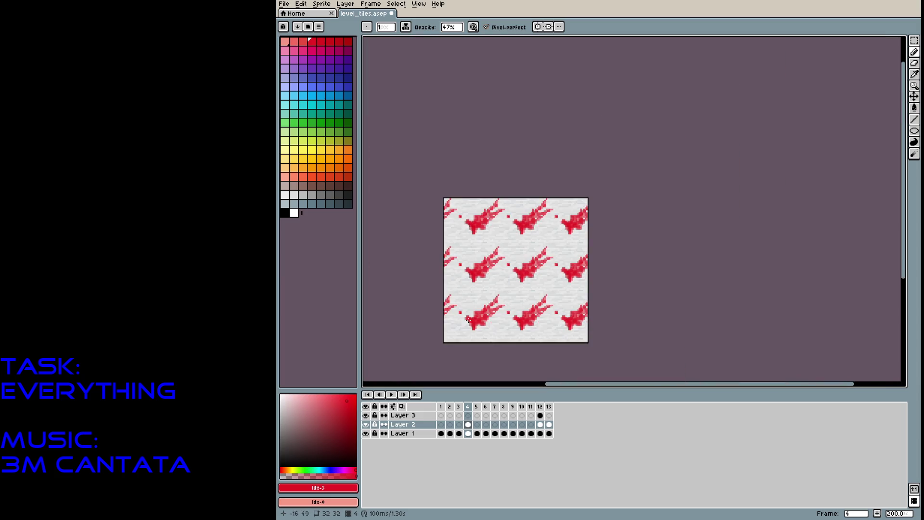
pyautogui.scroll(2, 530, 324)
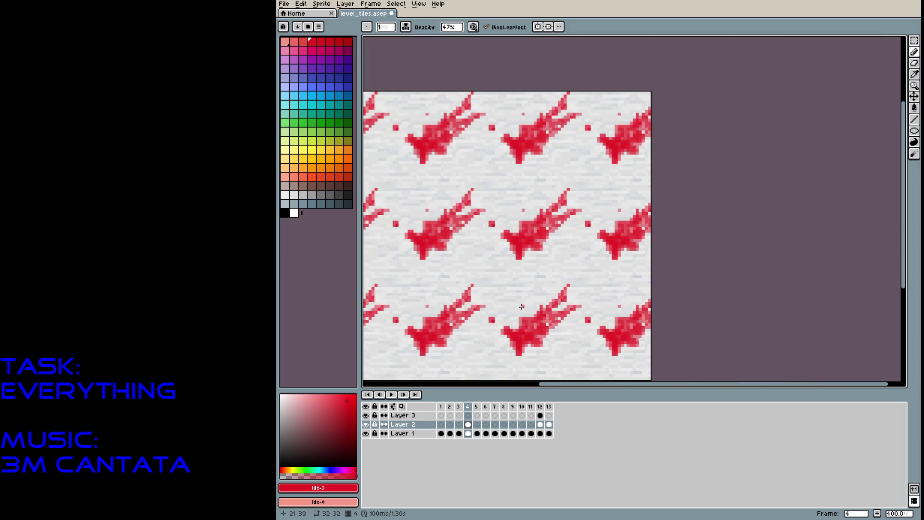
pyautogui.click(500, 273)
# Show the pixel grid, then select the splatter area and shift it slightly left
pyautogui.hotkey('ctrl', "'")
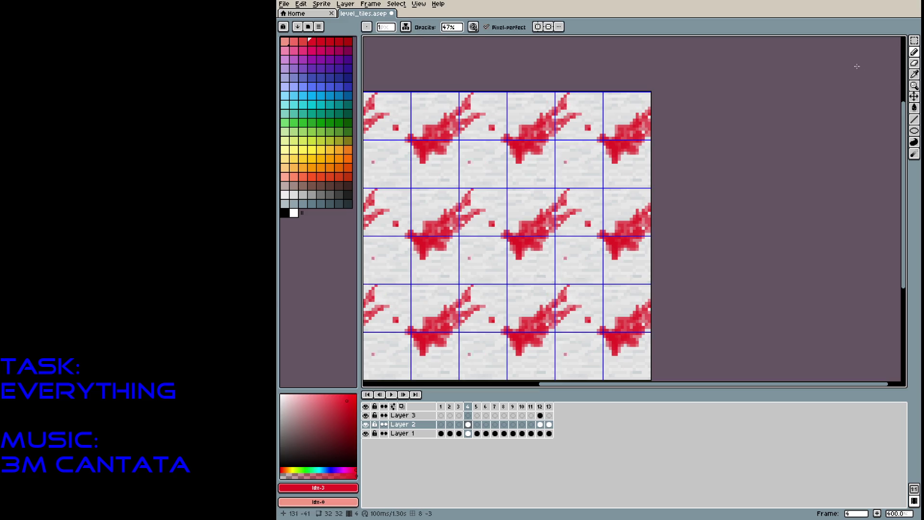
pyautogui.click(914, 41)
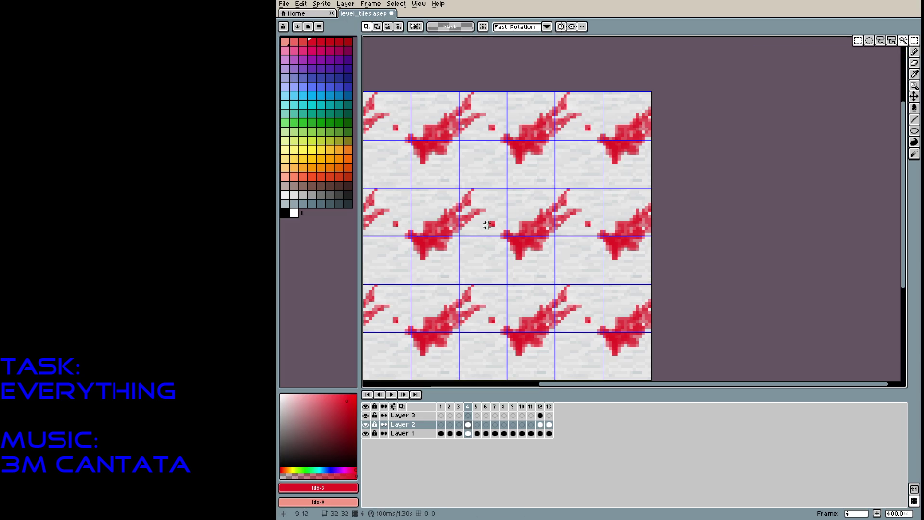
pyautogui.moveTo(460, 190); pyautogui.dragTo(568, 291)
pyautogui.moveTo(527, 243); pyautogui.dragTo(499, 243)
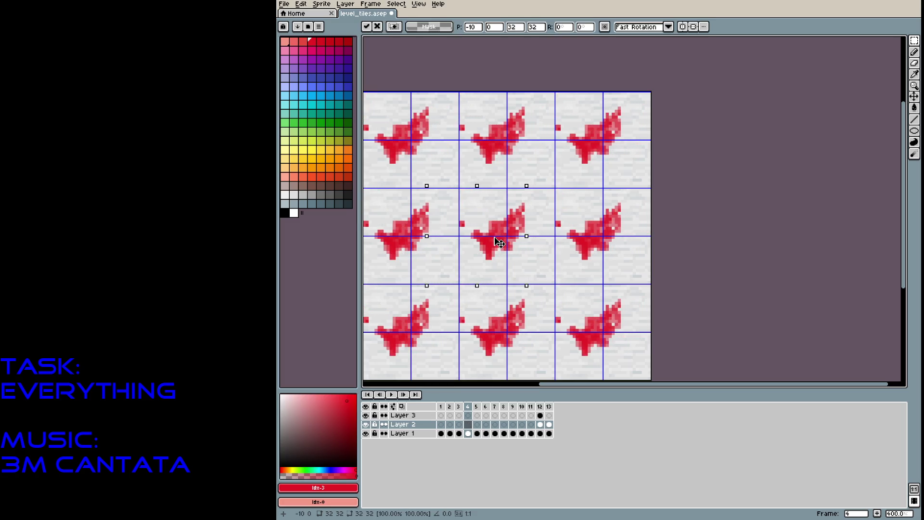
pyautogui.click(625, 239)
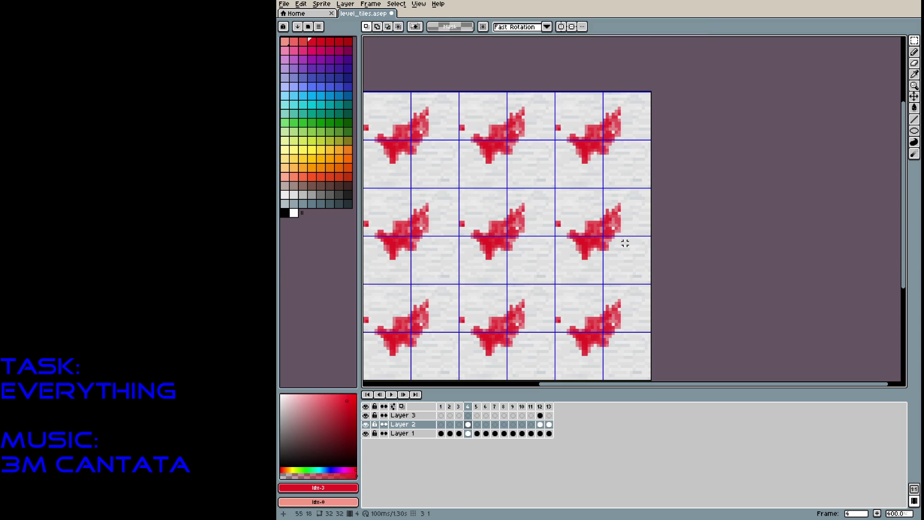
# Draw red diagonal streaks, a vertical drip and scattered spatter dots around the splatter
pyautogui.scroll(2, 538, 210)
pyautogui.press('b')
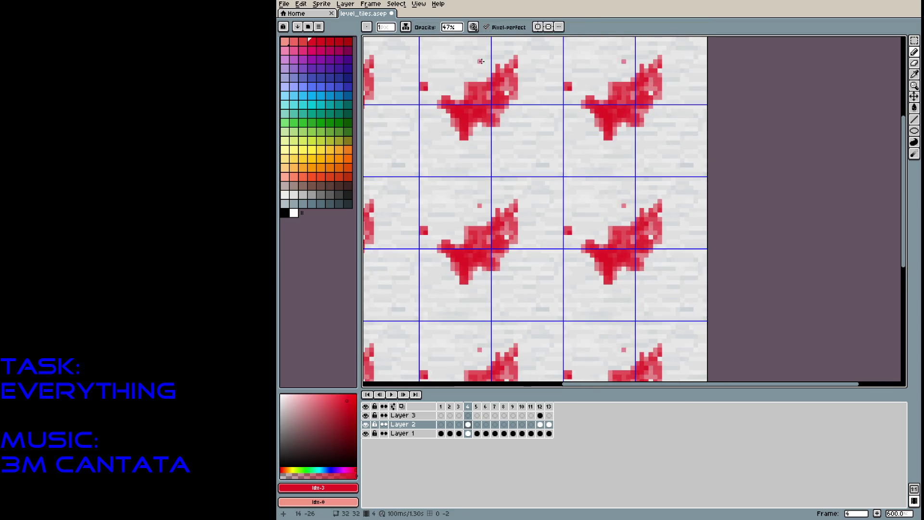
pyautogui.moveTo(516, 65); pyautogui.dragTo(529, 47)
pyautogui.moveTo(526, 88); pyautogui.dragTo(538, 87)
pyautogui.click(555, 75)
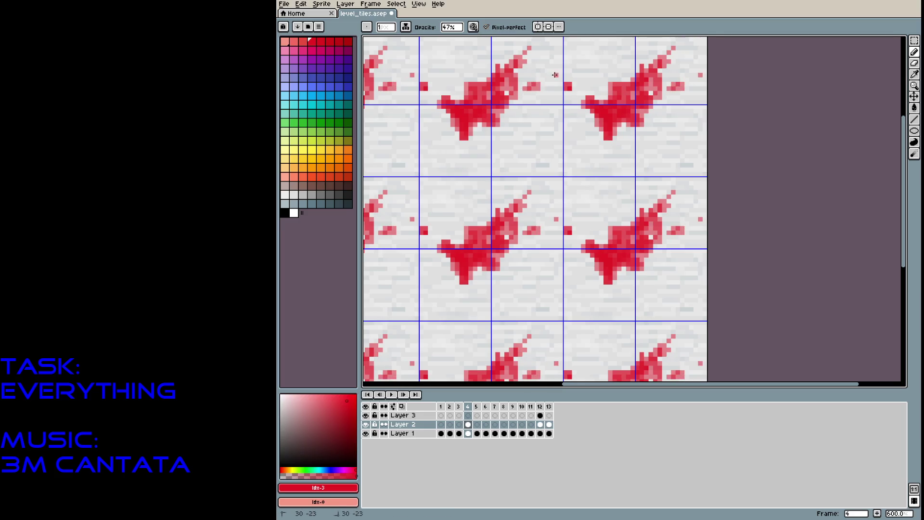
pyautogui.click(438, 187)
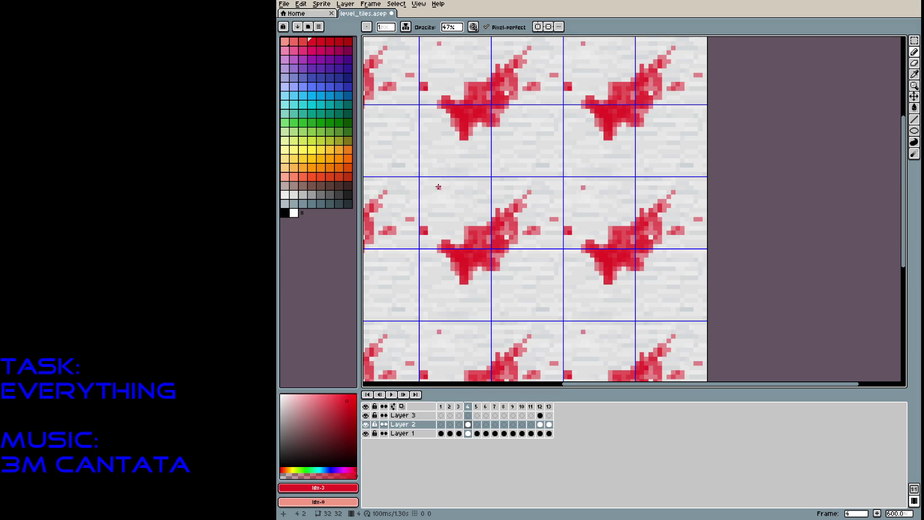
pyautogui.moveTo(520, 138); pyautogui.dragTo(516, 138)
pyautogui.click(456, 66)
pyautogui.moveTo(452, 52); pyautogui.dragTo(453, 59)
pyautogui.click(462, 44)
pyautogui.click(470, 65)
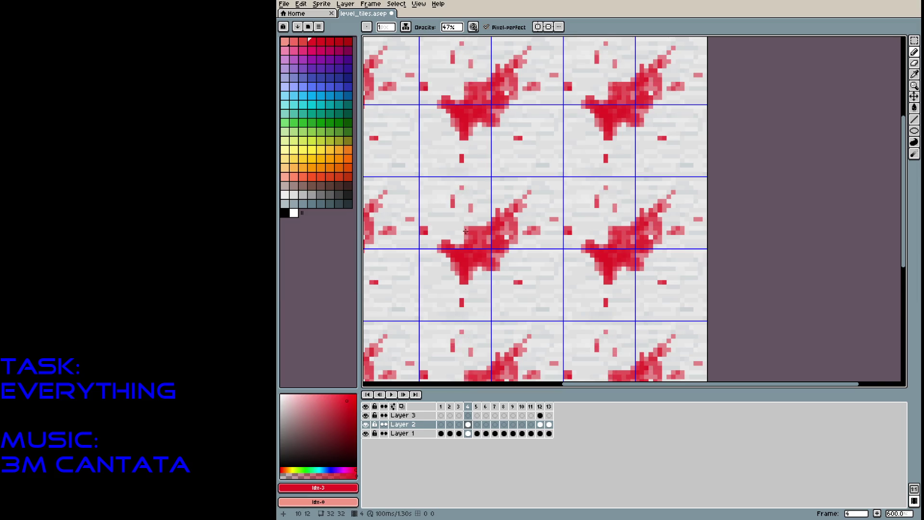
# Erase a stray pink pixel and save the tile file
pyautogui.scroll(-5, 466, 231)
pyautogui.scroll(8, 544, 294)
pyautogui.rightClick(544, 294)
pyautogui.moveTo(465, 283)
pyautogui.mouseDown()
pyautogui.moveTo(476, 280)
pyautogui.moveTo(448, 247)
pyautogui.mouseUp()
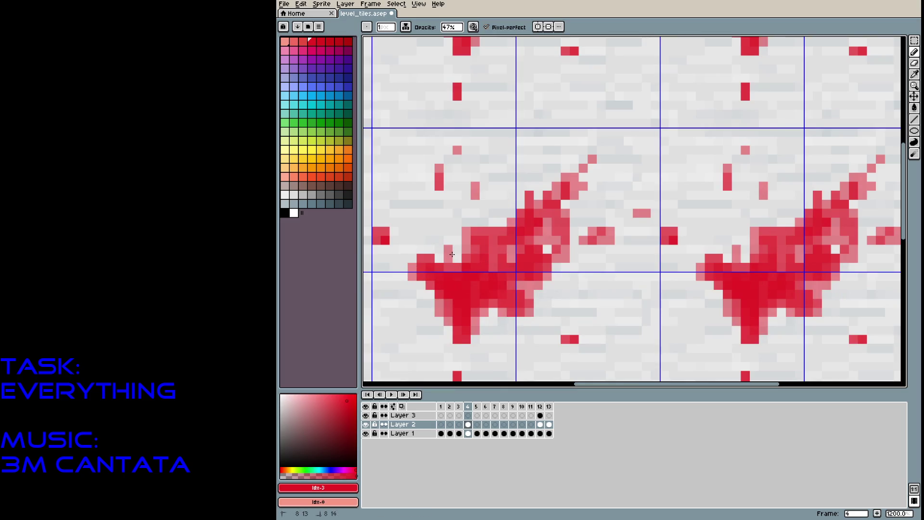
pyautogui.scroll(-5, 475, 290)
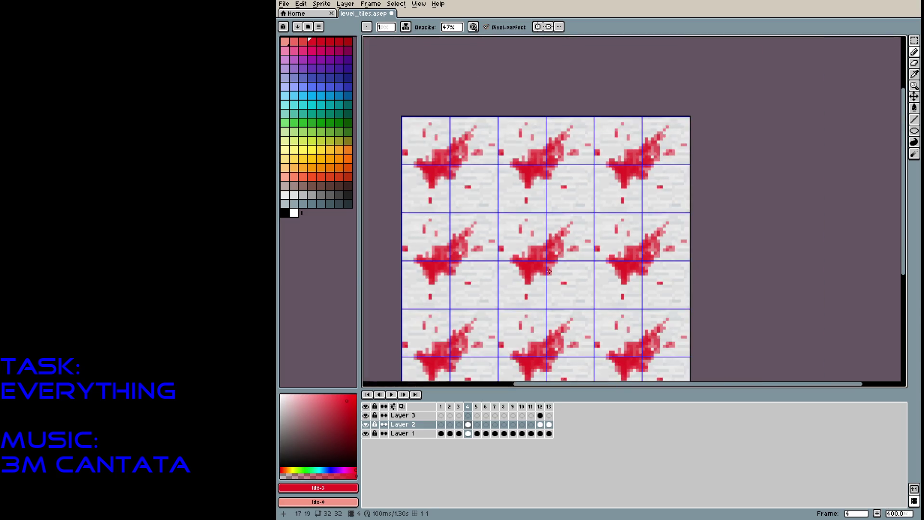
pyautogui.hotkey('ctrl', 's')
# Insert a new empty frame 4 after frame 3 and compare it with neighbouring frames
pyautogui.click(458, 407)
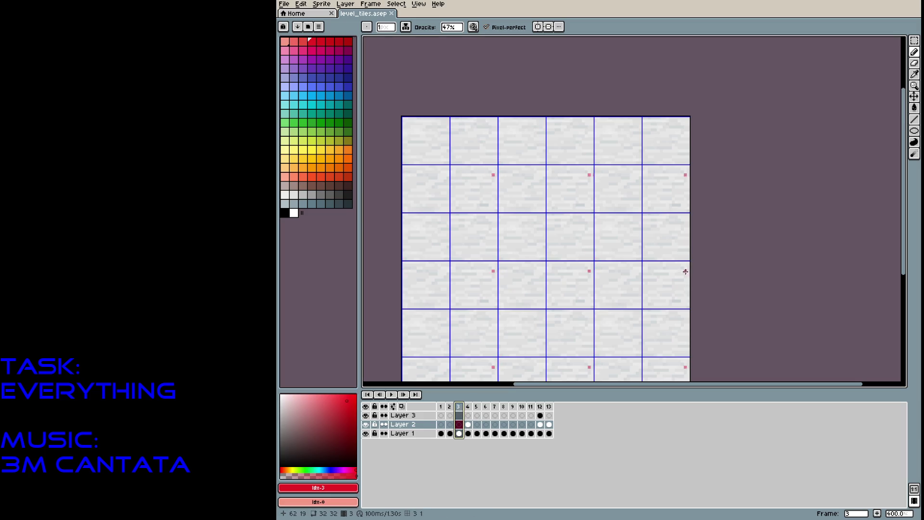
pyautogui.hotkey('alt', 'n')
pyautogui.press('Left')
pyautogui.press('Left')
pyautogui.press('Left')
pyautogui.press('Right')
pyautogui.press('Right')
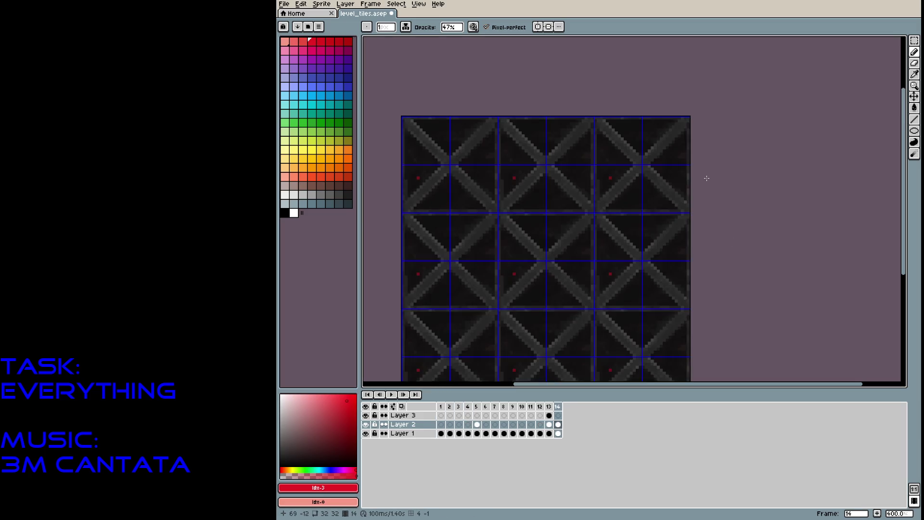
pyautogui.press('Right')
pyautogui.press('Right')
pyautogui.press('Left')
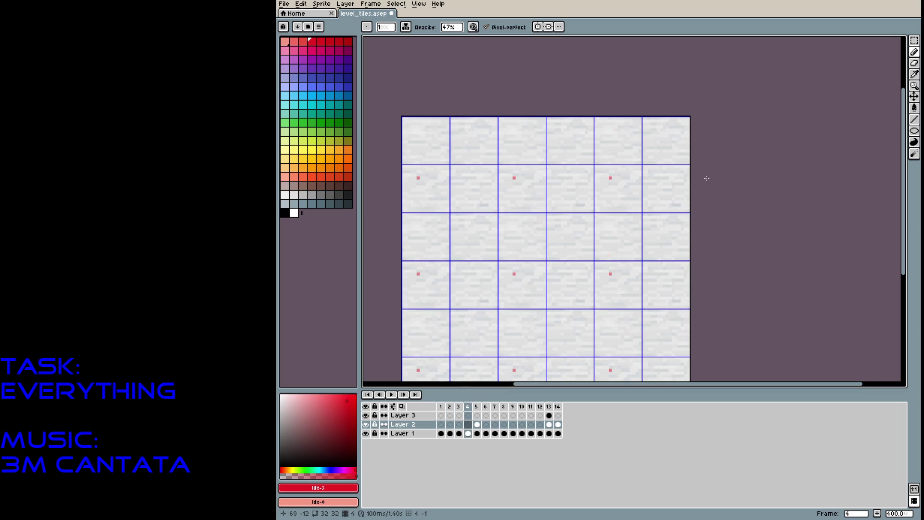
pyautogui.scroll(3, 696, 178)
pyautogui.moveTo(646, 154); pyautogui.dragTo(687, 108)
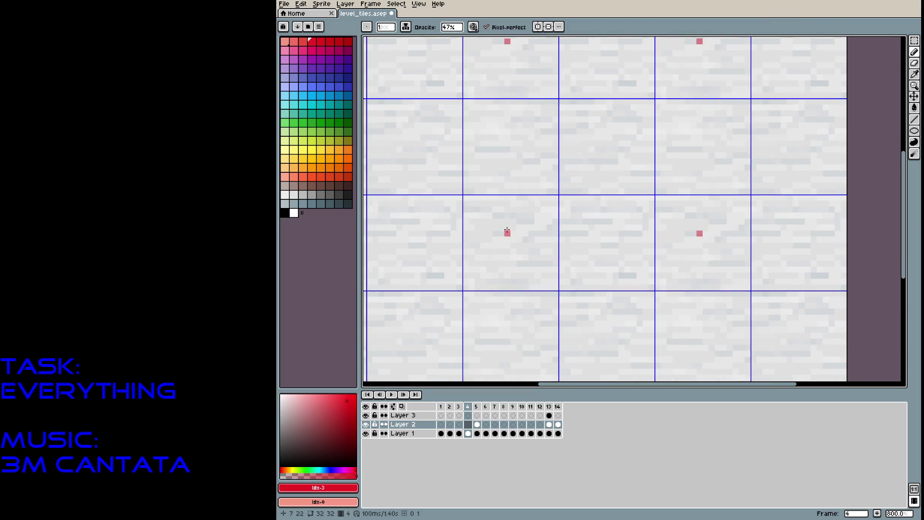
# Paint the red letter R on the white brick tile, undoing a stray stroke
pyautogui.moveTo(496, 233); pyautogui.dragTo(504, 237)
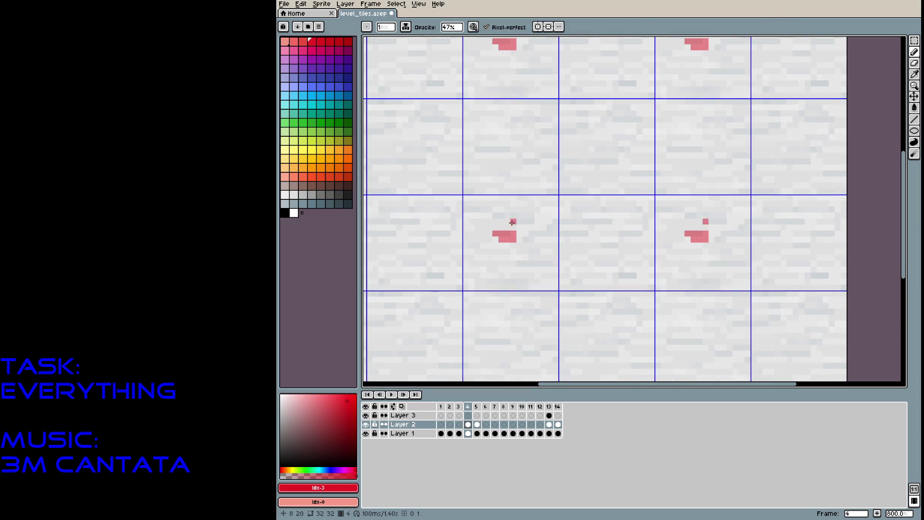
pyautogui.hotkey('ctrl', 'z')
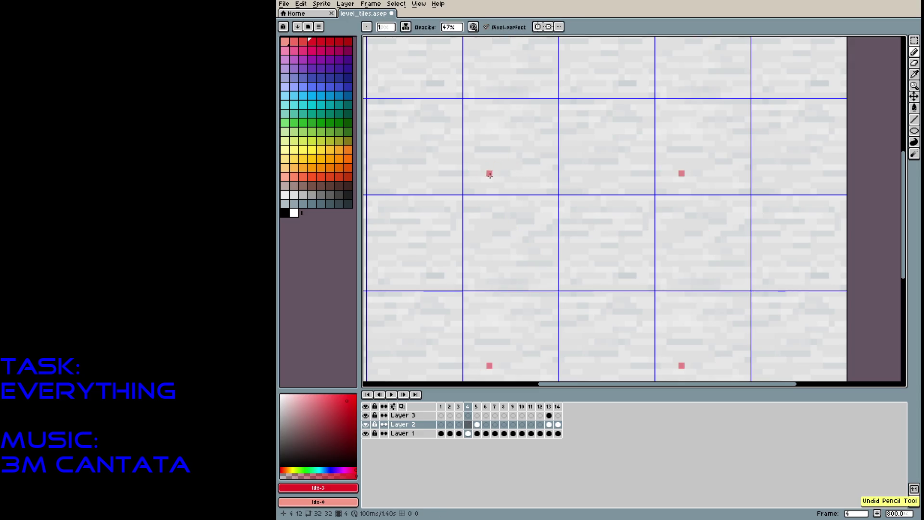
pyautogui.moveTo(480, 210)
pyautogui.mouseDown()
pyautogui.moveTo(469, 166)
pyautogui.moveTo(503, 169)
pyautogui.moveTo(495, 187)
pyautogui.moveTo(509, 196)
pyautogui.moveTo(480, 194)
pyautogui.moveTo(500, 164)
pyautogui.moveTo(524, 188)
pyautogui.moveTo(514, 154)
pyautogui.moveTo(526, 186)
pyautogui.moveTo(545, 191)
pyautogui.mouseUp()
pyautogui.click(525, 179)
pyautogui.moveTo(530, 167)
pyautogui.mouseDown()
pyautogui.moveTo(539, 168)
pyautogui.moveTo(538, 150)
pyautogui.moveTo(535, 175)
pyautogui.mouseUp()
# Paint the remaining letters ESIST and save level_tiles.aseprite
pyautogui.moveTo(562, 143)
pyautogui.mouseDown()
pyautogui.moveTo(571, 150)
pyautogui.moveTo(553, 158)
pyautogui.moveTo(558, 192)
pyautogui.moveTo(554, 149)
pyautogui.moveTo(568, 190)
pyautogui.moveTo(554, 153)
pyautogui.moveTo(574, 131)
pyautogui.moveTo(600, 176)
pyautogui.mouseUp()
pyautogui.click(579, 138)
pyautogui.moveTo(615, 126)
pyautogui.mouseDown()
pyautogui.moveTo(613, 169)
pyautogui.moveTo(605, 149)
pyautogui.moveTo(622, 159)
pyautogui.moveTo(614, 165)
pyautogui.moveTo(617, 121)
pyautogui.moveTo(601, 145)
pyautogui.mouseUp()
pyautogui.click(633, 130)
pyautogui.moveTo(634, 113); pyautogui.dragTo(646, 151)
pyautogui.moveTo(616, 114)
pyautogui.mouseDown()
pyautogui.moveTo(647, 101)
pyautogui.moveTo(616, 124)
pyautogui.mouseUp()
pyautogui.click(610, 113)
pyautogui.scroll(-5, 610, 124)
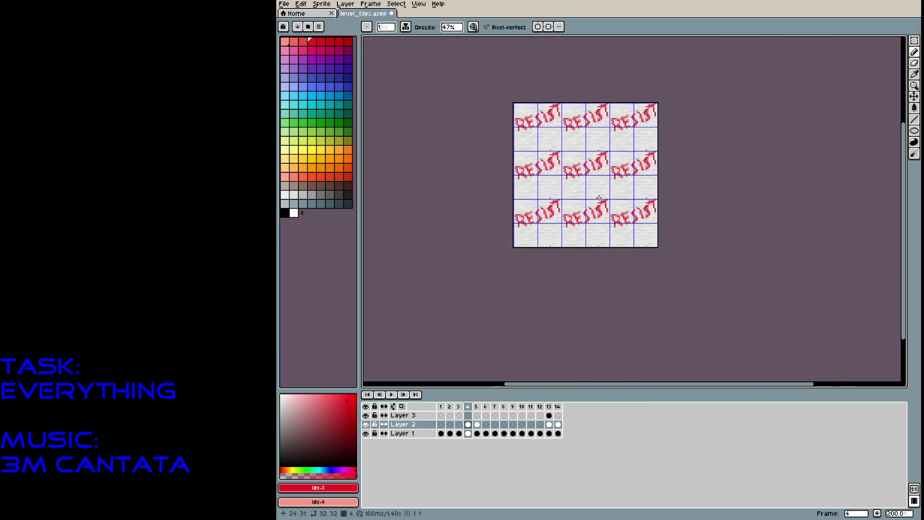
pyautogui.scroll(4, 613, 206)
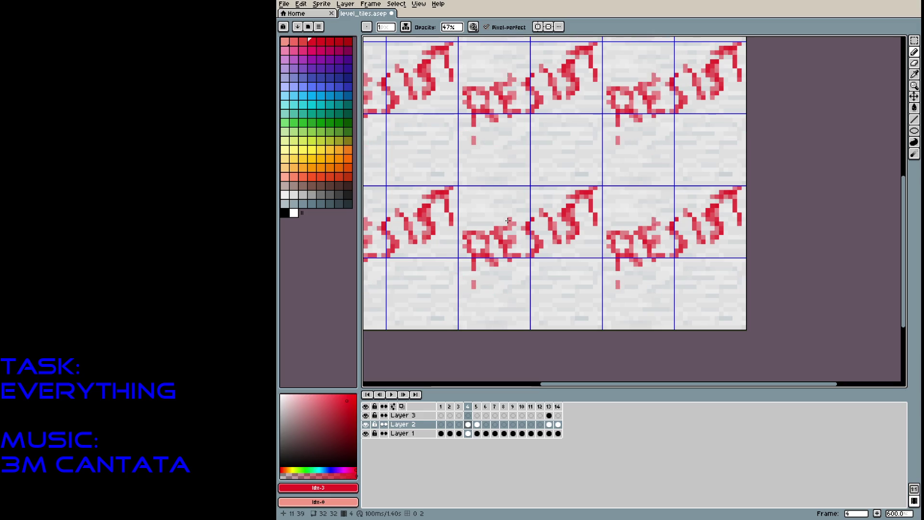
pyautogui.hotkey('ctrl', 's')
pyautogui.scroll(-2, 518, 236)
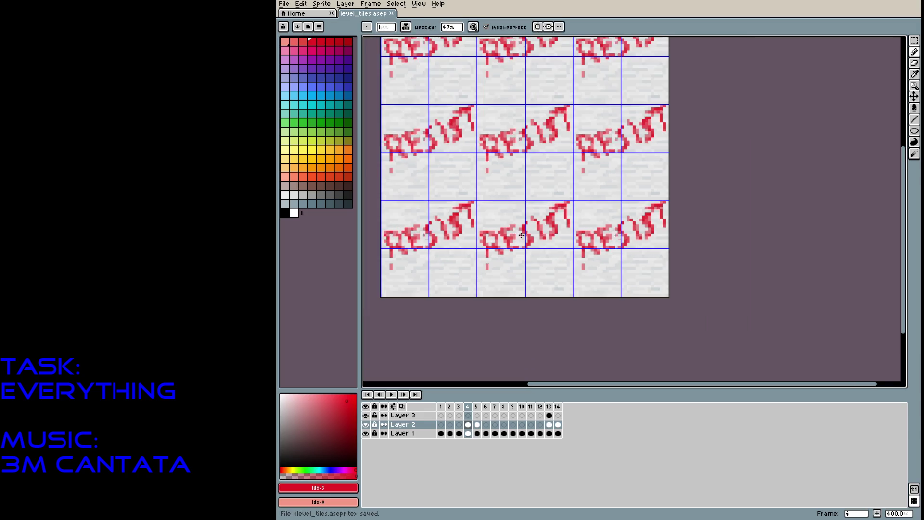
# Flip through the frames to check the graffiti, then add a new frame 10 after the blue tile
pyautogui.press(',')
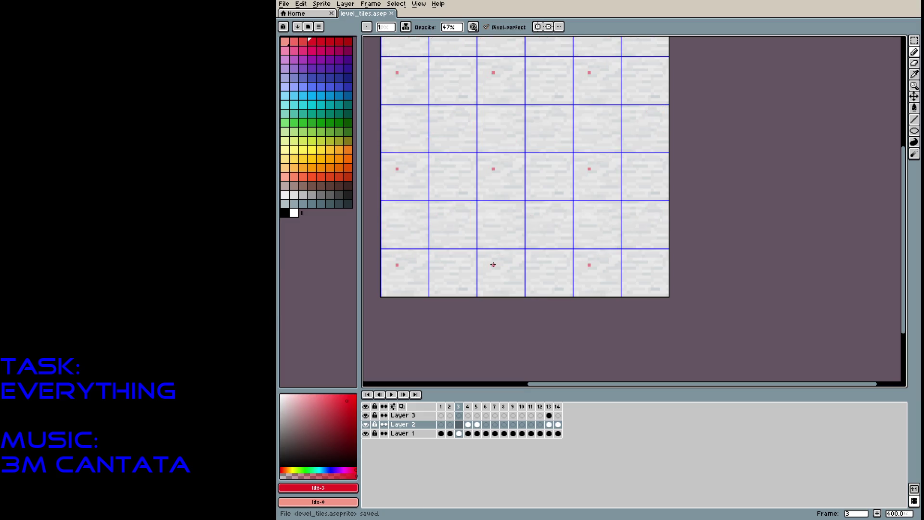
pyautogui.press('.')
pyautogui.press('.')
pyautogui.press(',')
pyautogui.press('.')
pyautogui.press('.')
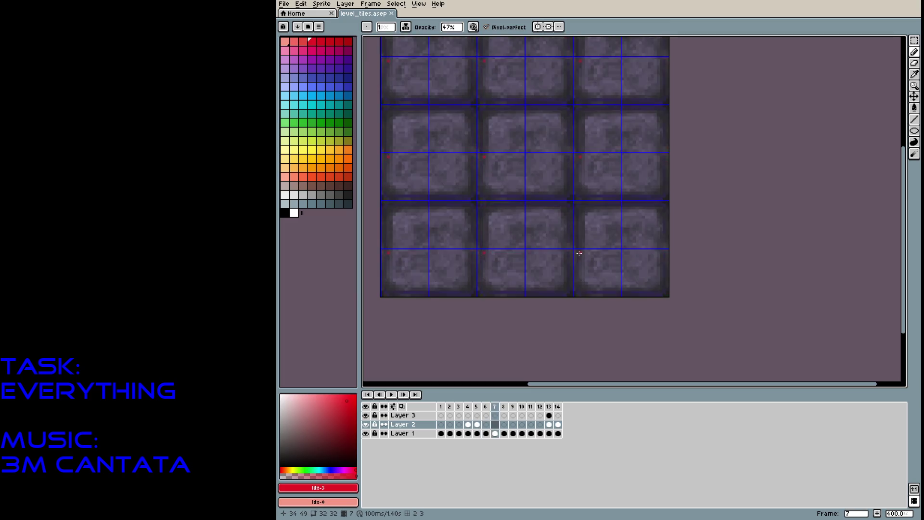
pyautogui.press('Right')
pyautogui.press('Right')
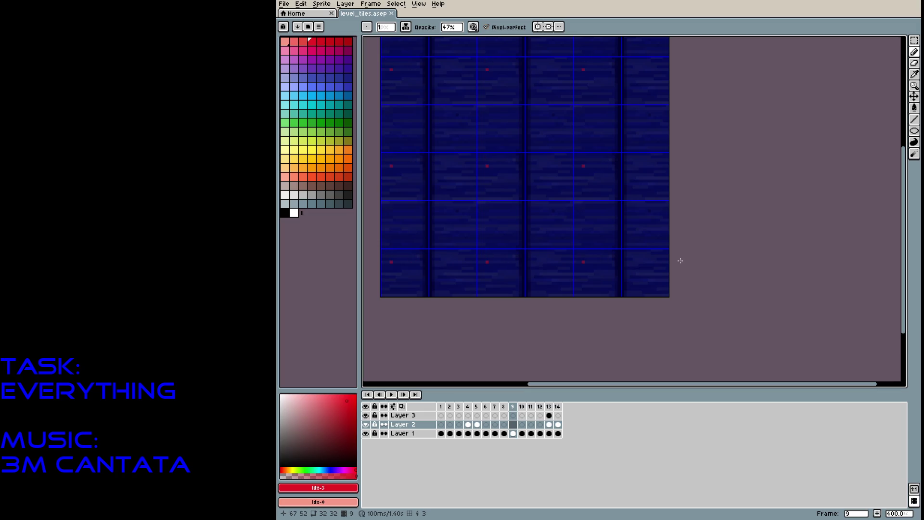
pyautogui.hotkey('alt', 'n')
# Start a red star-shaped mark on the blue frame 10 tile
pyautogui.scroll(1, 522, 179)
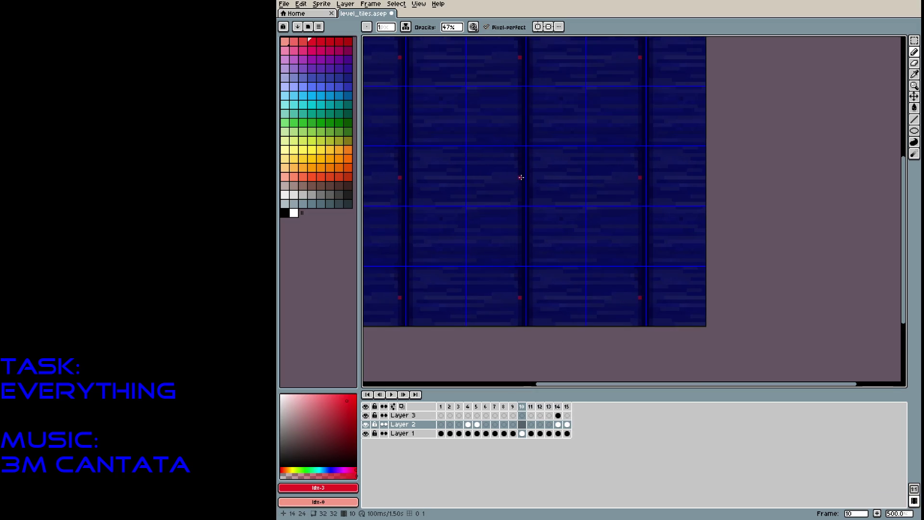
pyautogui.scroll(2, 530, 180)
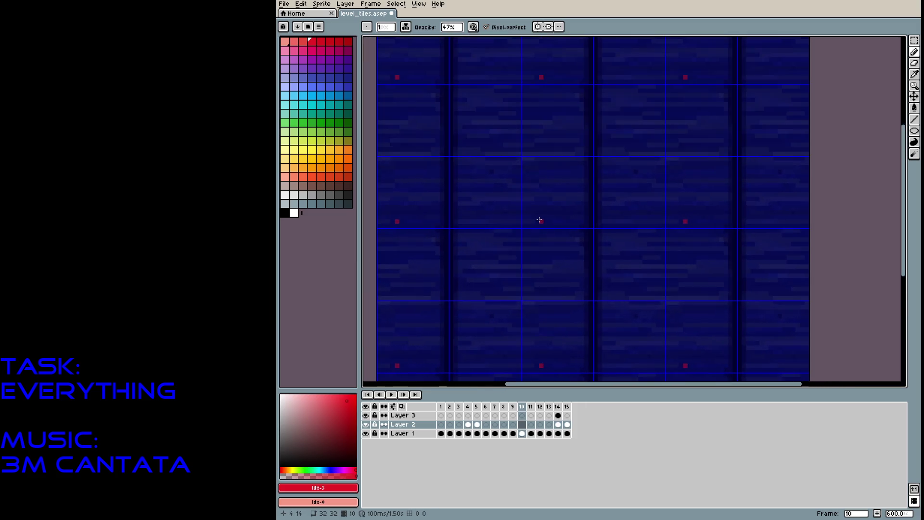
pyautogui.moveTo(446, 210)
pyautogui.mouseDown()
pyautogui.moveTo(476, 186)
pyautogui.moveTo(466, 229)
pyautogui.moveTo(505, 206)
pyautogui.moveTo(479, 250)
pyautogui.moveTo(500, 238)
pyautogui.moveTo(548, 251)
pyautogui.mouseUp()
pyautogui.click(470, 210)
pyautogui.click(483, 240)
pyautogui.click(505, 271)
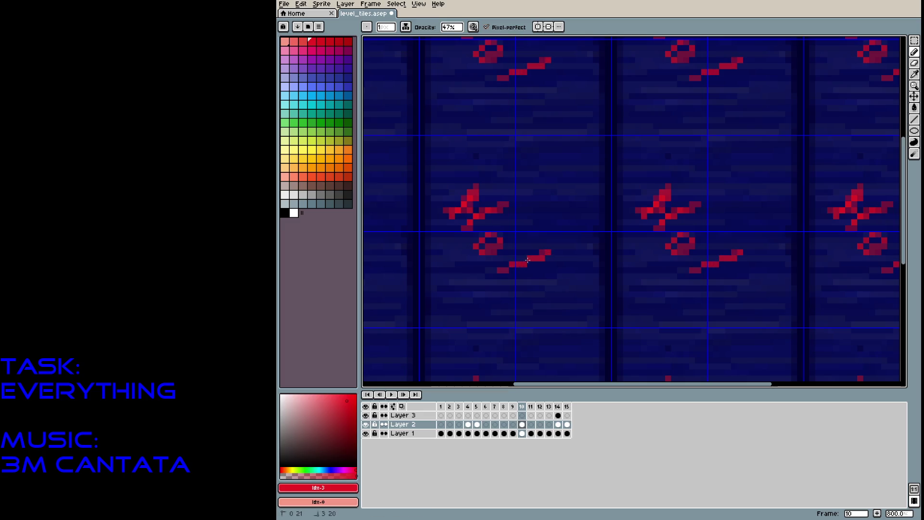
# Add red diagonal strokes, a curl and bottom pixels to the squiggles
pyautogui.click(507, 282)
pyautogui.moveTo(507, 281)
pyautogui.mouseDown()
pyautogui.moveTo(551, 278)
pyautogui.moveTo(527, 279)
pyautogui.moveTo(541, 296)
pyautogui.mouseUp()
pyautogui.click(524, 294)
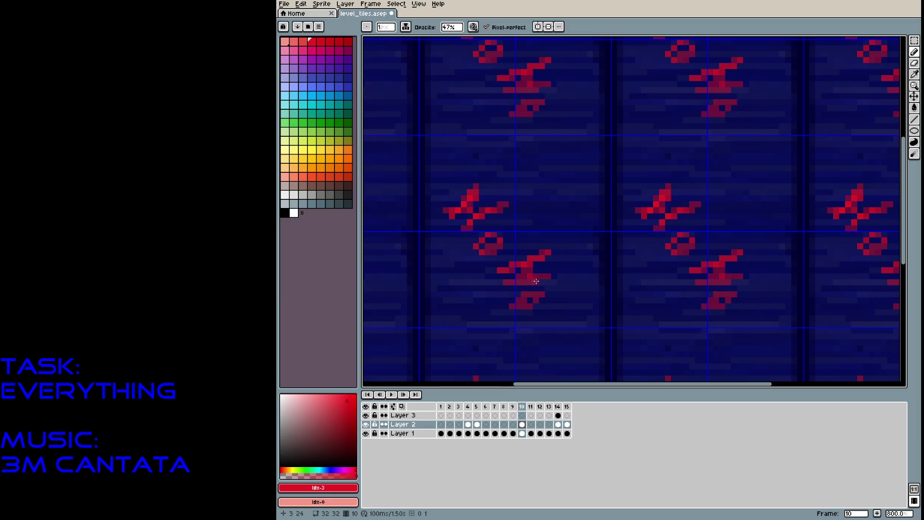
pyautogui.click(469, 270)
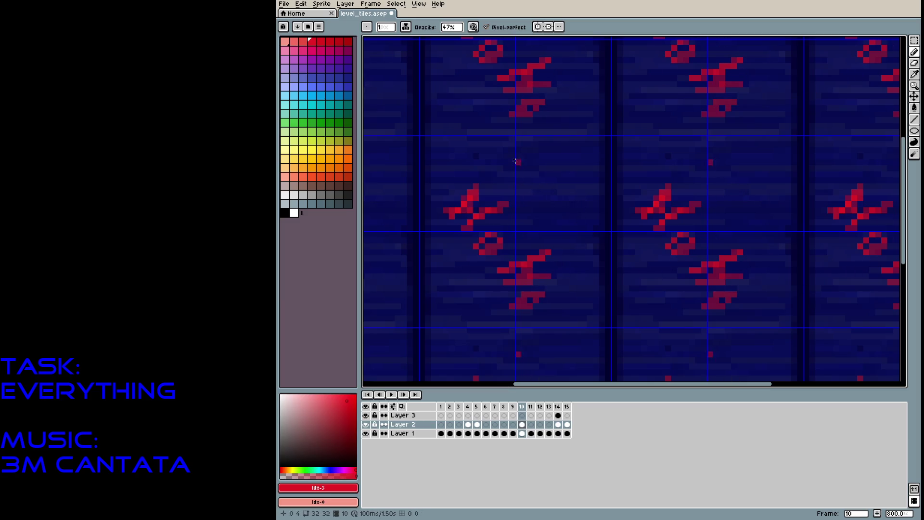
pyautogui.moveTo(476, 162)
pyautogui.mouseDown()
pyautogui.moveTo(505, 143)
pyautogui.moveTo(474, 159)
pyautogui.moveTo(517, 149)
pyautogui.moveTo(496, 152)
pyautogui.moveTo(488, 175)
pyautogui.moveTo(536, 164)
pyautogui.moveTo(522, 190)
pyautogui.mouseUp()
pyautogui.click(520, 185)
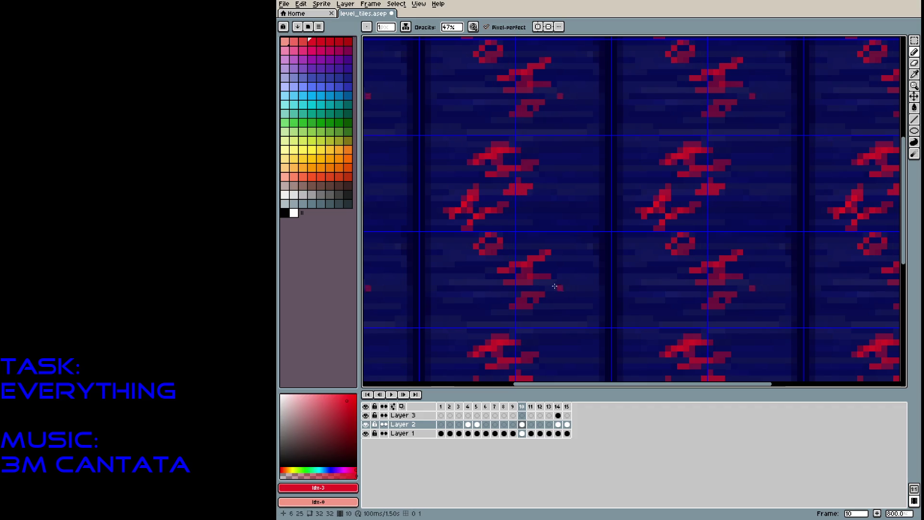
pyautogui.moveTo(527, 302); pyautogui.dragTo(539, 297)
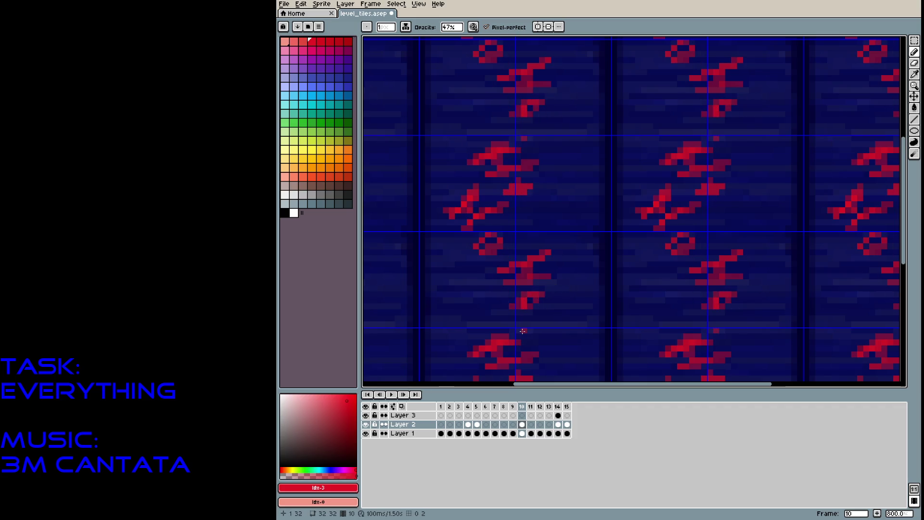
# Save the file and step between frames to compare the result
pyautogui.hotkey('ctrl', 's')
pyautogui.press('Left')
pyautogui.press('Left')
pyautogui.press('Left')
pyautogui.press('Left')
pyautogui.press('Right')
pyautogui.press('Right')
pyautogui.press('Right')
pyautogui.press('Right')
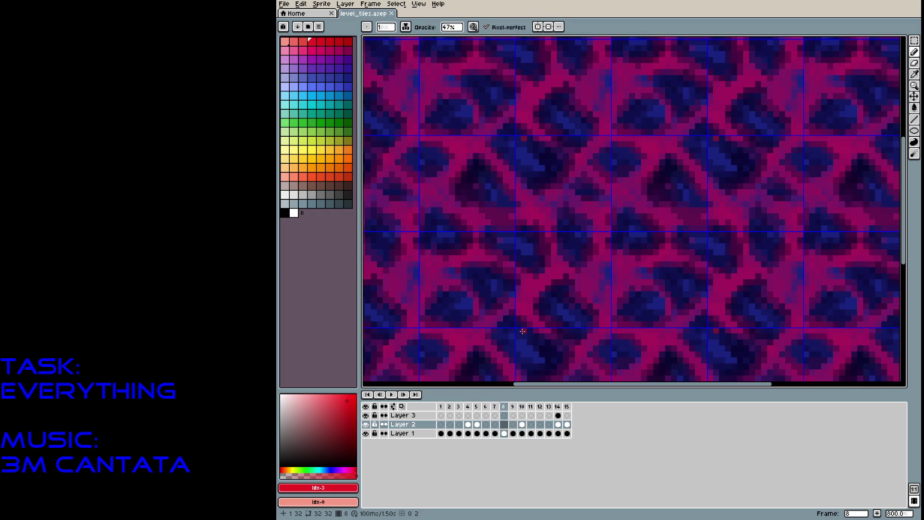
pyautogui.scroll(-4, 576, 213)
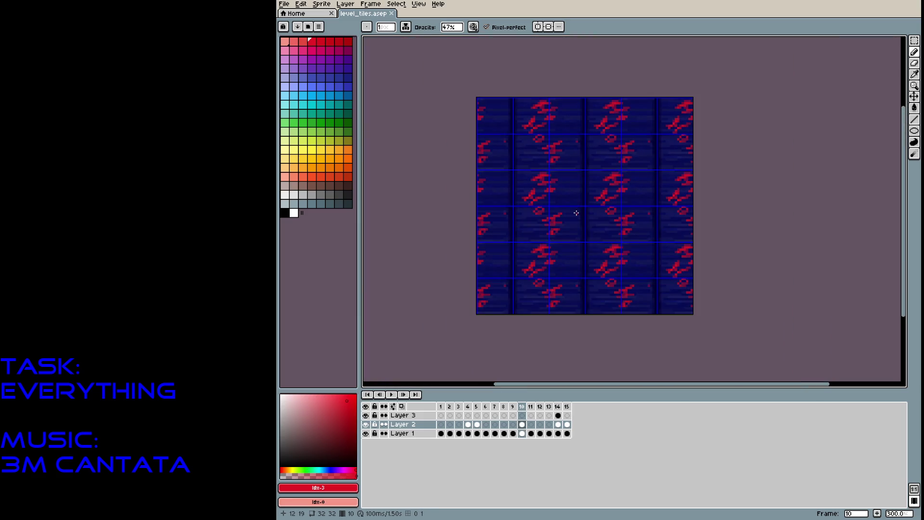
# Step through the white, pipe and X-braced tile frames to review them
pyautogui.press('Left')
pyautogui.press('Left')
pyautogui.press('Left')
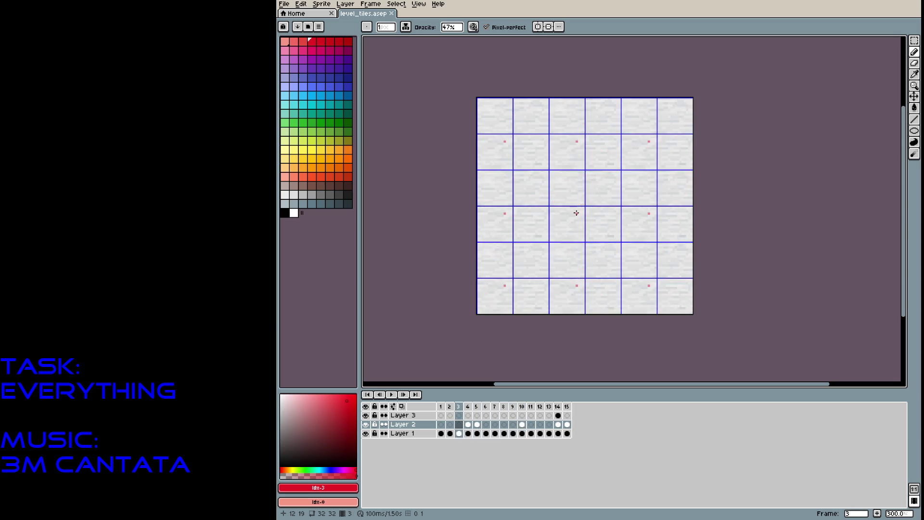
pyautogui.press('Right')
pyautogui.press('Right')
pyautogui.press('Right')
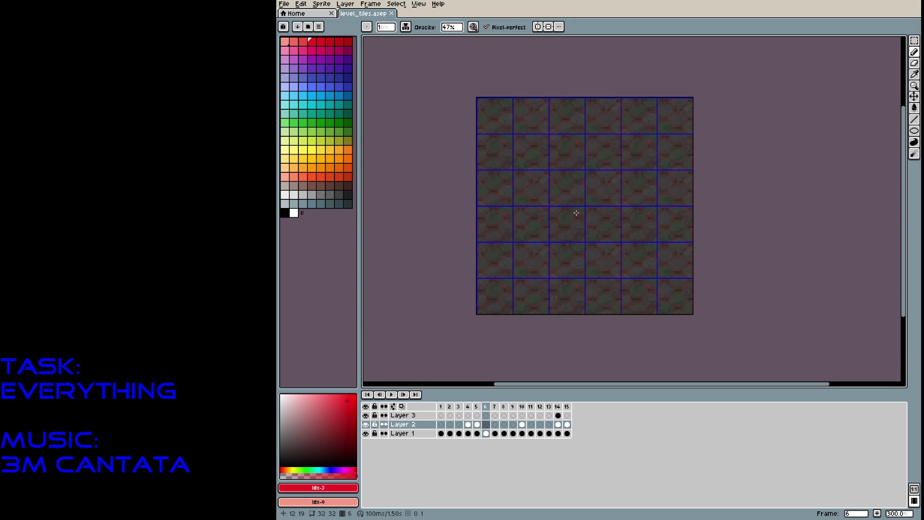
pyautogui.press('Right')
pyautogui.press('Right')
pyautogui.press('Right')
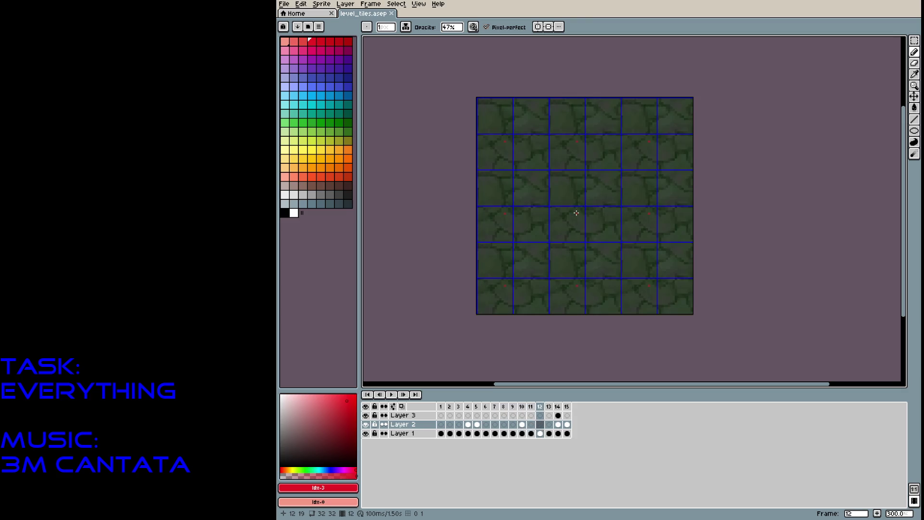
pyautogui.press('Right')
pyautogui.press('Right')
pyautogui.press('Right')
pyautogui.press('Left')
pyautogui.press('Left')
pyautogui.press('Left')
pyautogui.press('Left')
pyautogui.press('Left')
pyautogui.press('Left')
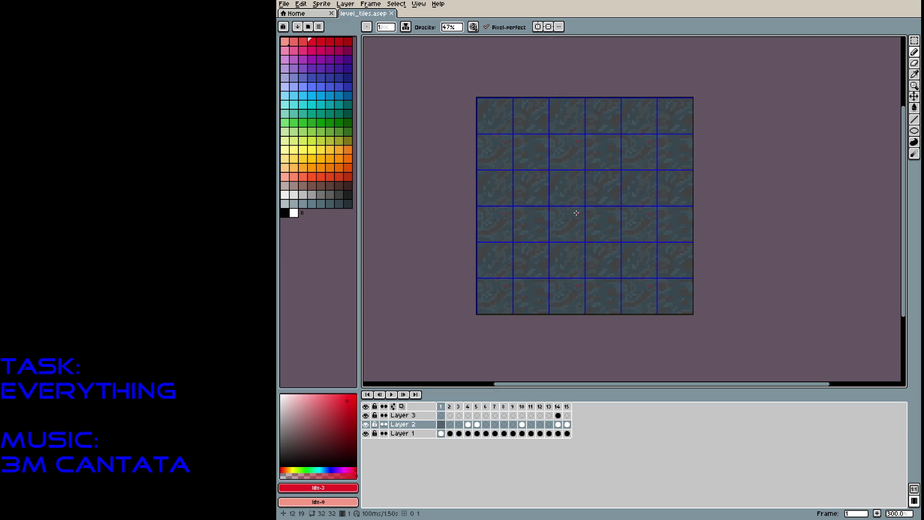
# Save level_tiles.aseprite and bring up the File > Export submenu
pyautogui.hotkey('ctrl', 's')
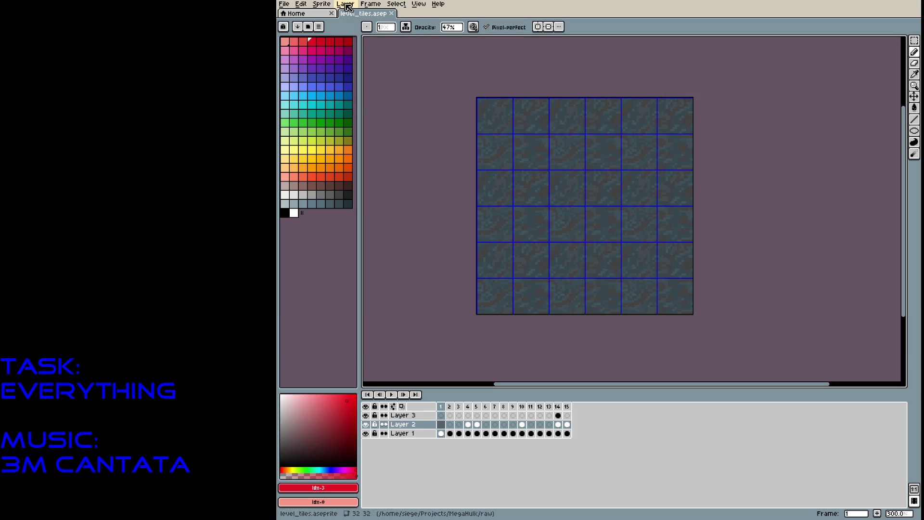
pyautogui.click(343, 4)
pyautogui.moveTo(333, 8)
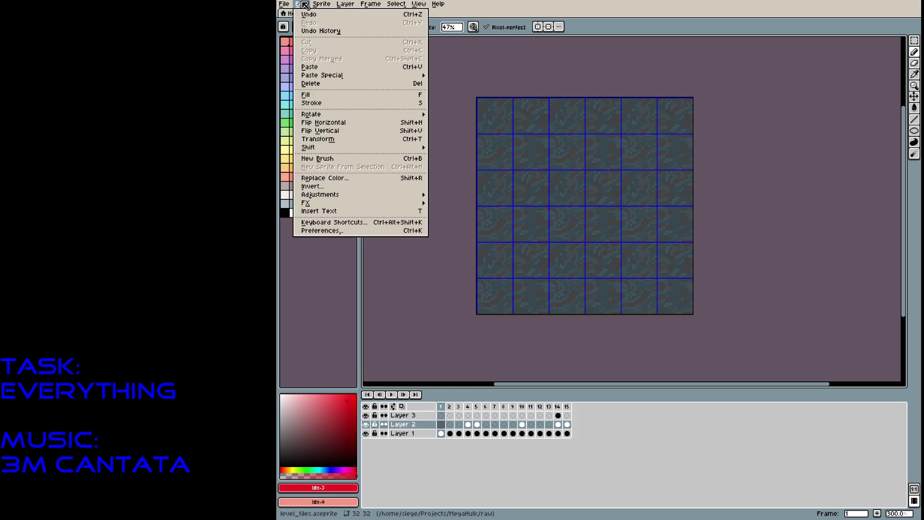
pyautogui.moveTo(285, 4)
pyautogui.moveTo(317, 82)
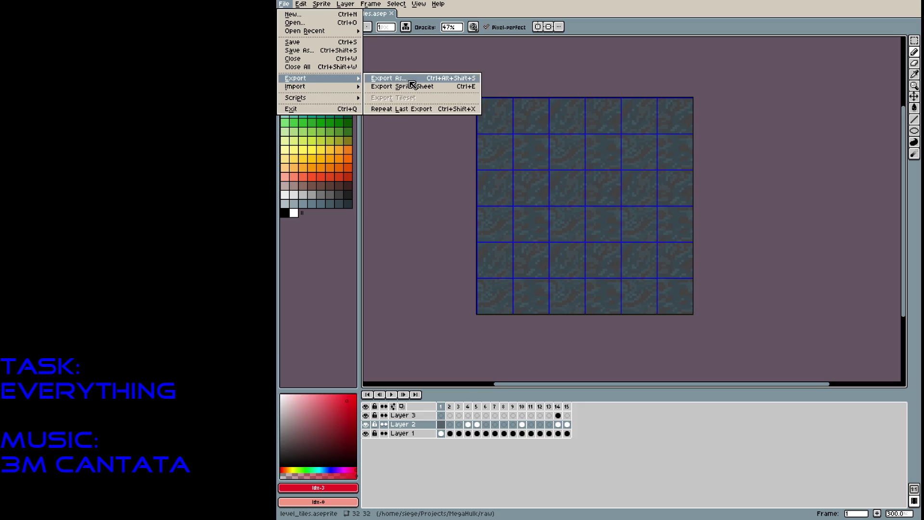
# Preview the tiles with Sheet Type set to Packed in Export Sprite Sheet, then cancel
pyautogui.click(420, 88)
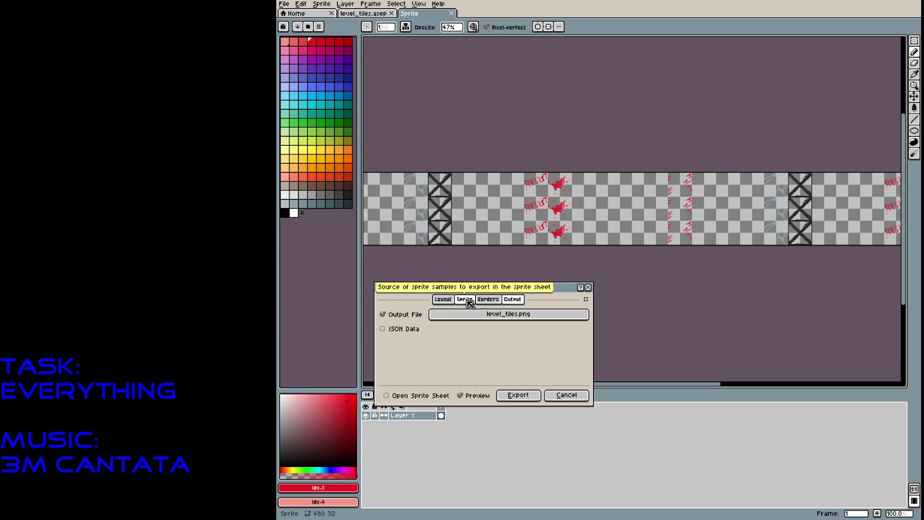
pyautogui.click(443, 299)
pyautogui.click(583, 315)
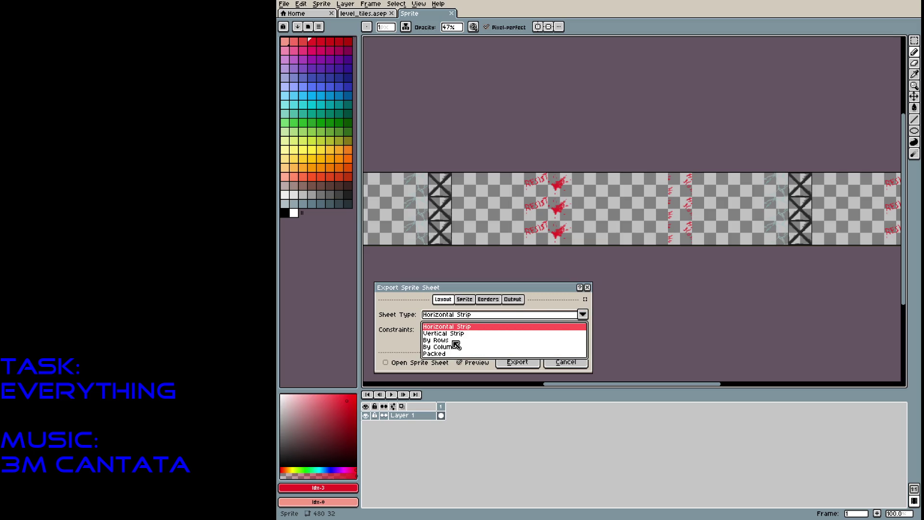
pyautogui.click(438, 354)
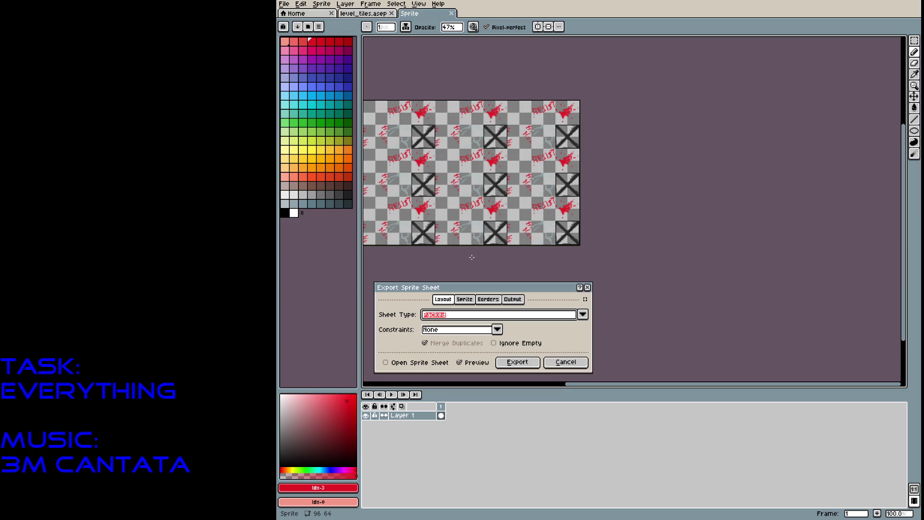
pyautogui.moveTo(472, 257)
pyautogui.mouseDown()
pyautogui.moveTo(578, 252)
pyautogui.moveTo(561, 248)
pyautogui.mouseUp()
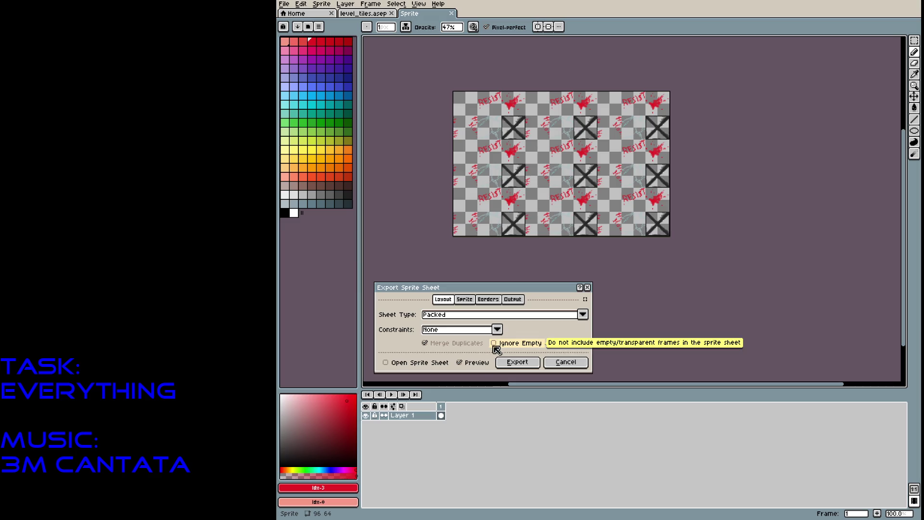
pyautogui.click(574, 366)
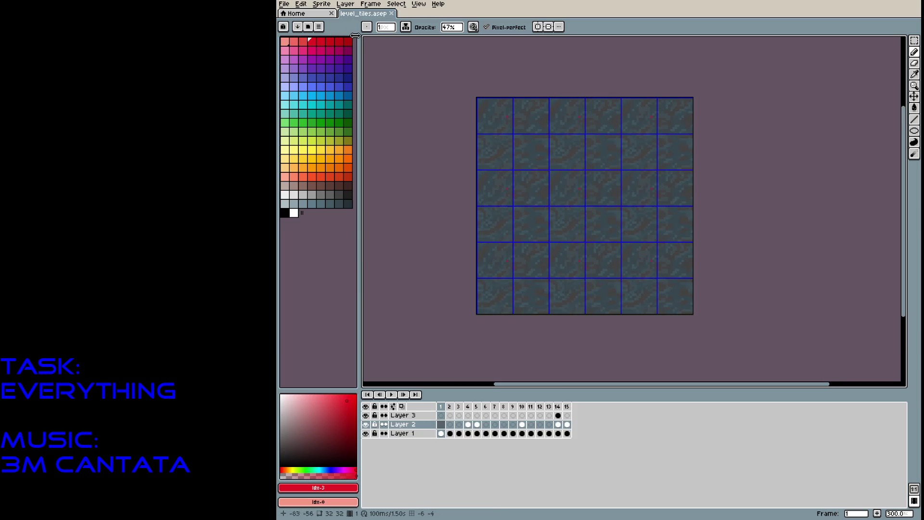
# Look at the Export As settings for level_tiles.gif and cancel without exporting
pyautogui.click(286, 5)
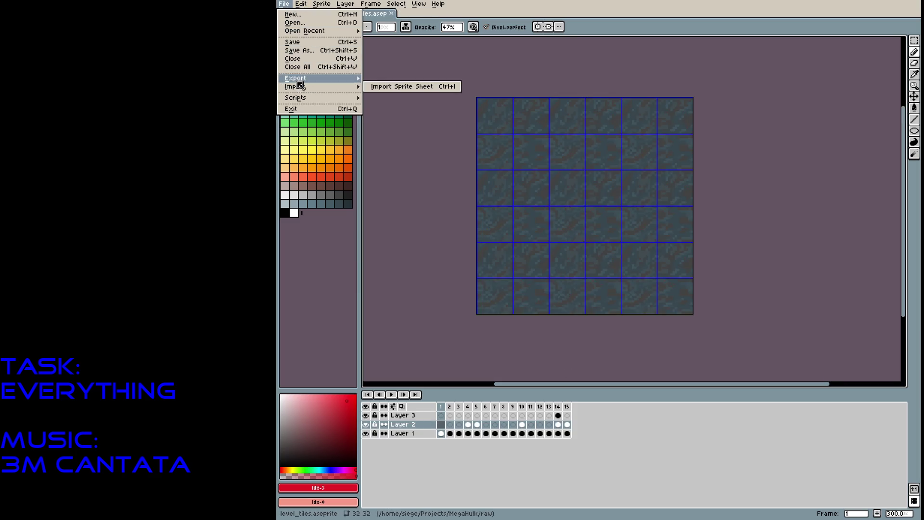
pyautogui.moveTo(332, 78)
pyautogui.click(452, 83)
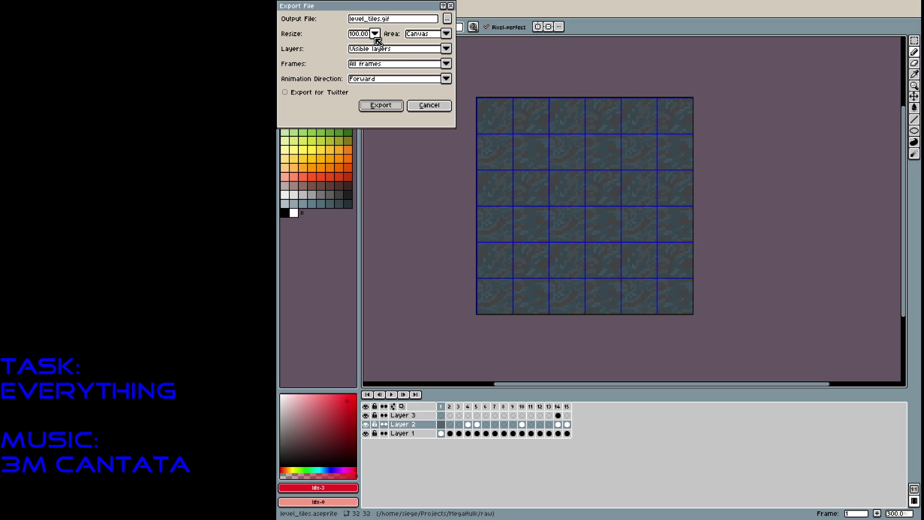
pyautogui.click(429, 105)
# Reopen Export Sprite Sheet from File > Export
pyautogui.click(284, 4)
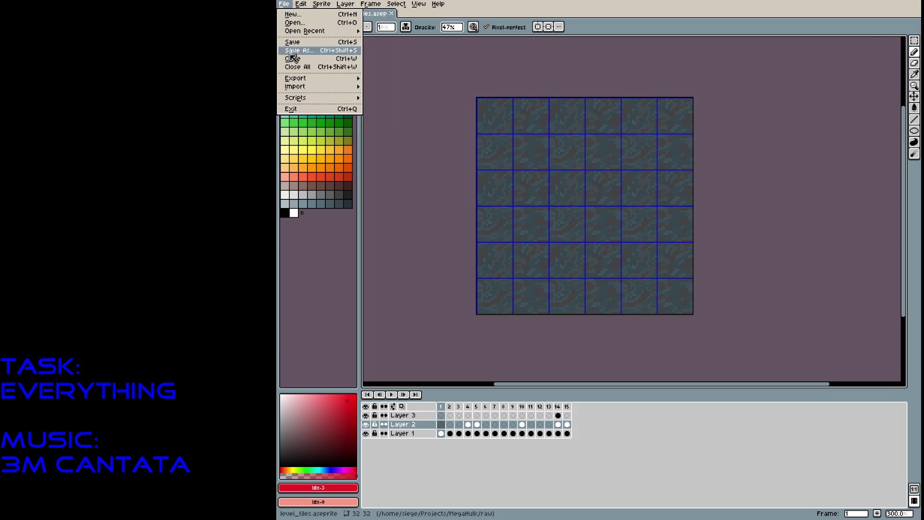
pyautogui.moveTo(301, 79)
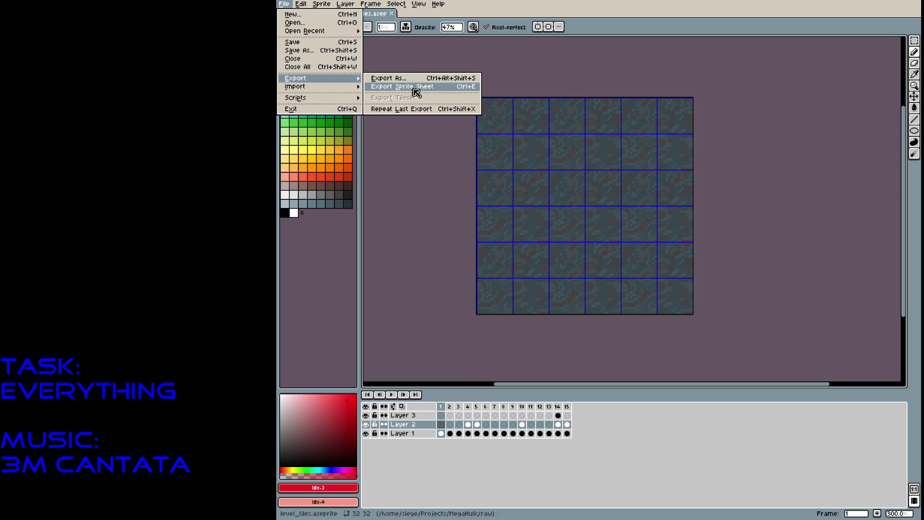
pyautogui.click(415, 91)
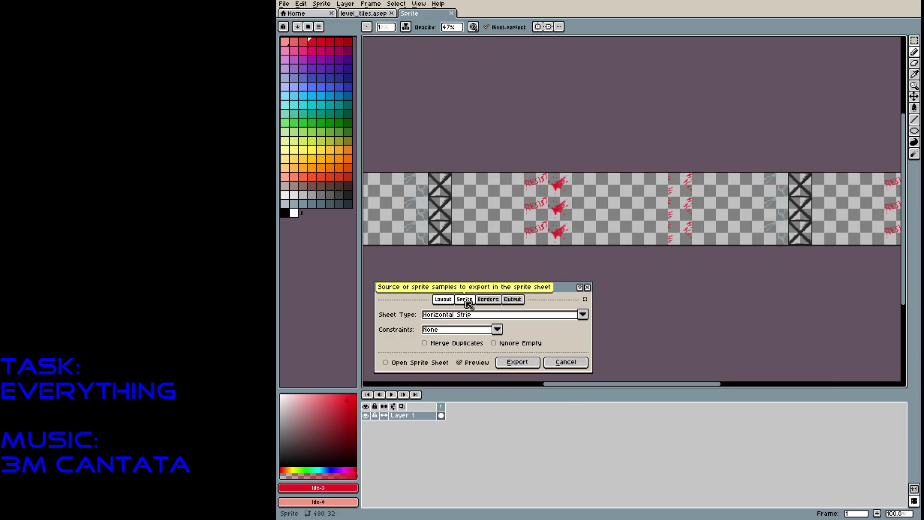
# Browse the Output and Borders tabs, then set Layers to Visible layers on the Sprite tab
pyautogui.click(512, 299)
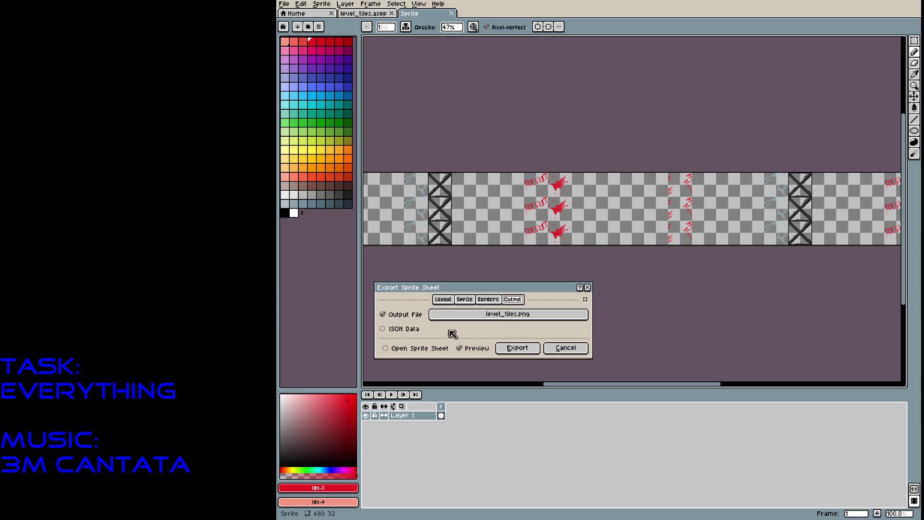
pyautogui.click(488, 299)
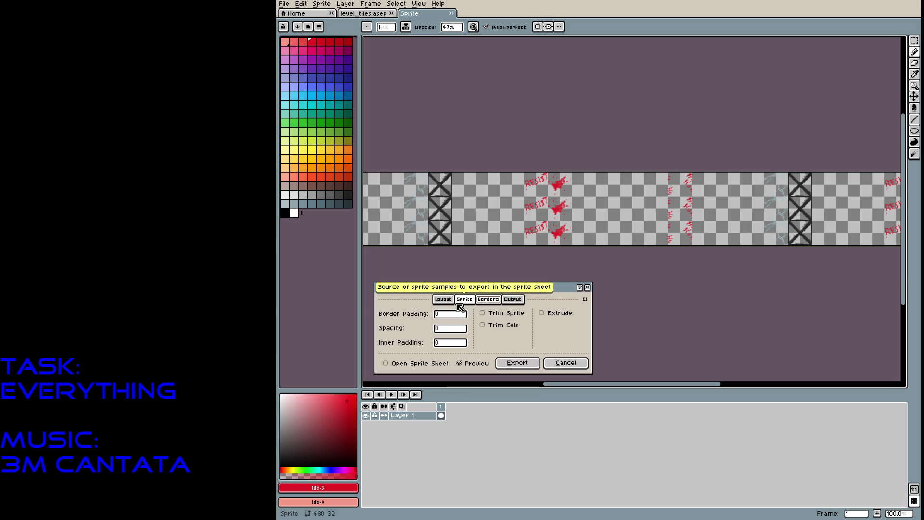
pyautogui.click(463, 299)
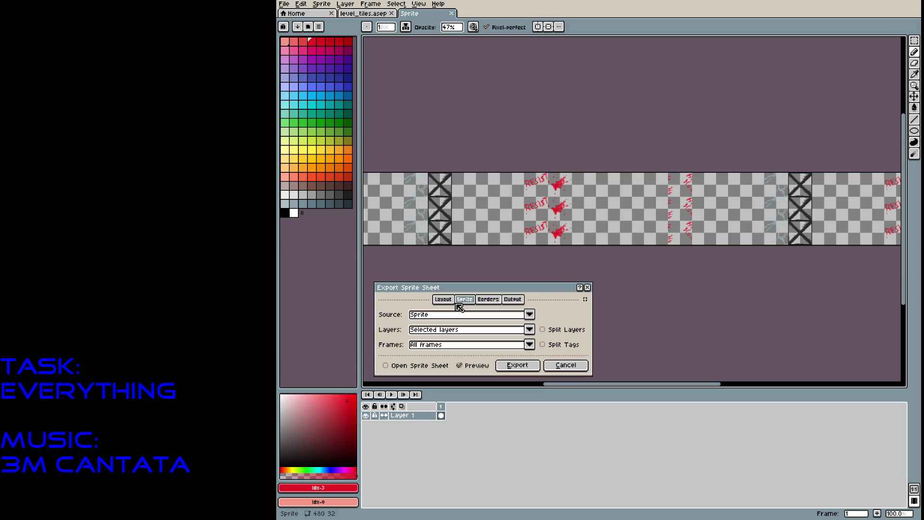
pyautogui.click(530, 330)
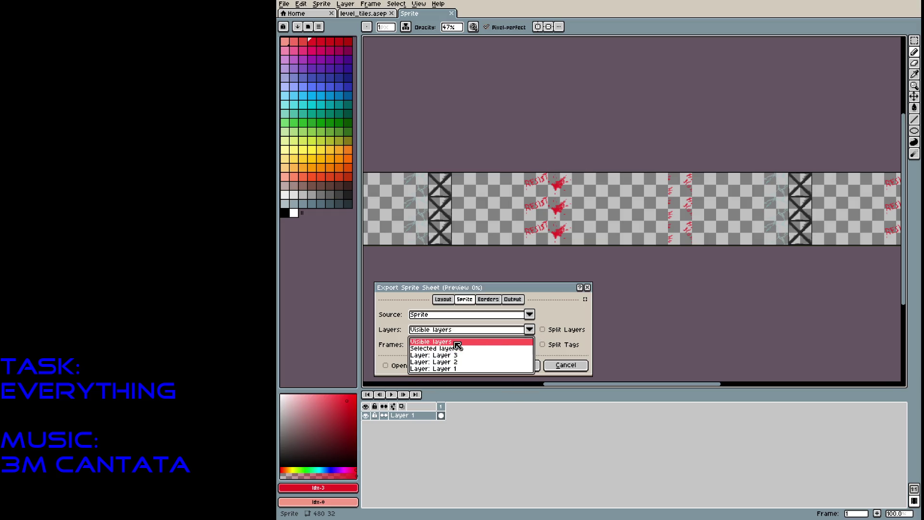
pyautogui.click(457, 342)
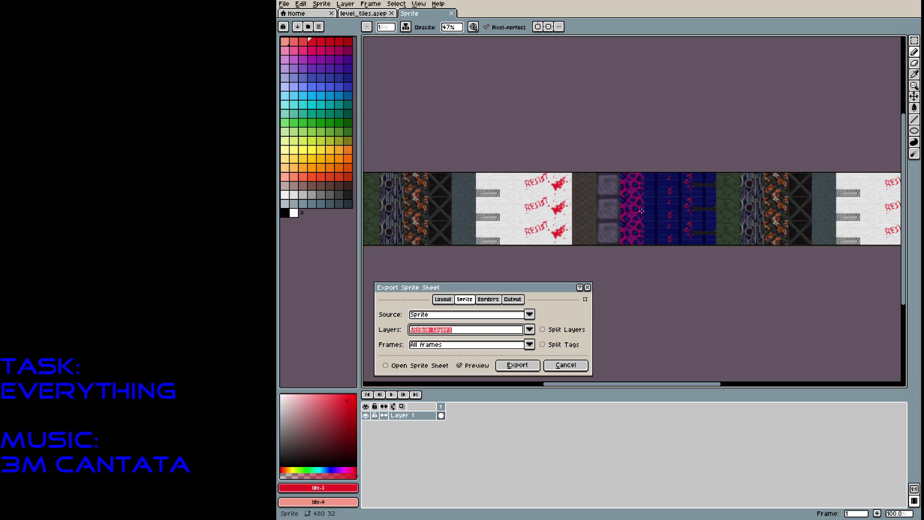
pyautogui.scroll(-1, 642, 211)
pyautogui.scroll(1, 642, 211)
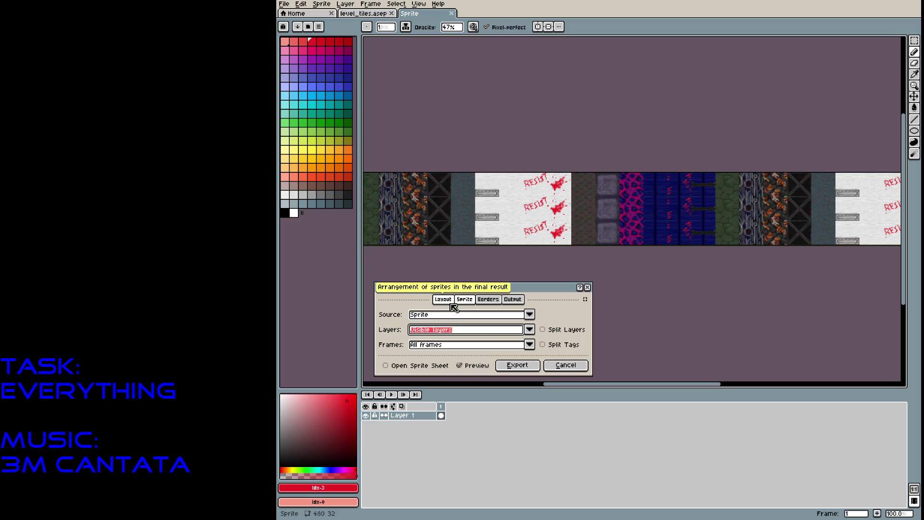
# Try the By Columns and Packed sheet types, then set Sheet Type to By Rows
pyautogui.click(454, 308)
pyautogui.click(583, 314)
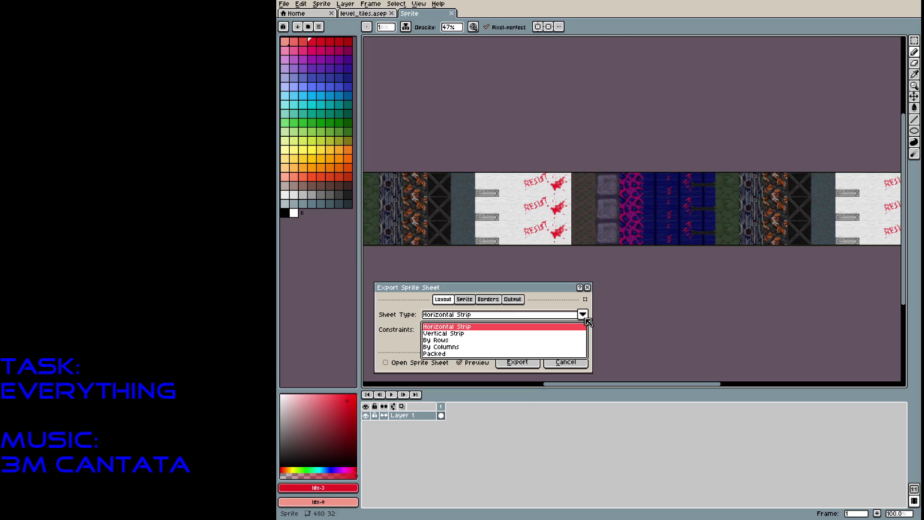
pyautogui.click(441, 356)
pyautogui.moveTo(440, 223)
pyautogui.mouseDown()
pyautogui.moveTo(470, 200)
pyautogui.moveTo(571, 164)
pyautogui.moveTo(551, 260)
pyautogui.moveTo(549, 229)
pyautogui.mouseUp()
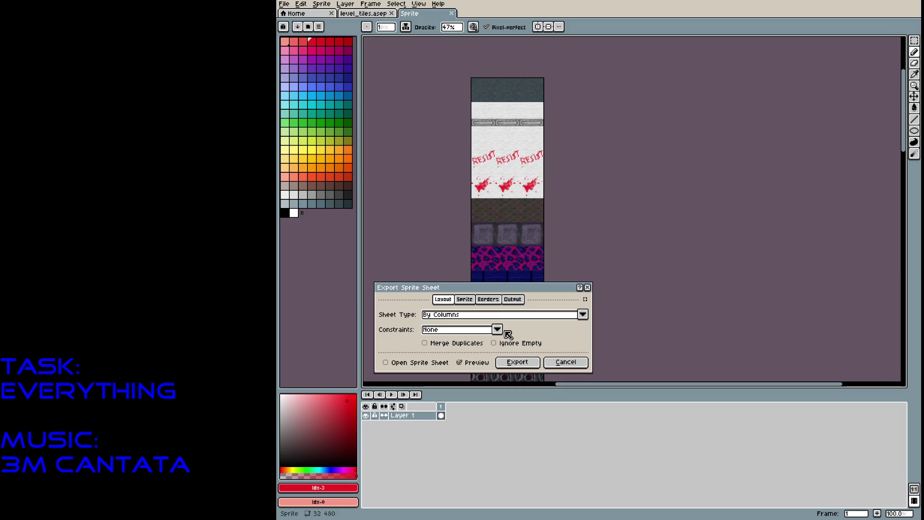
pyautogui.click(583, 315)
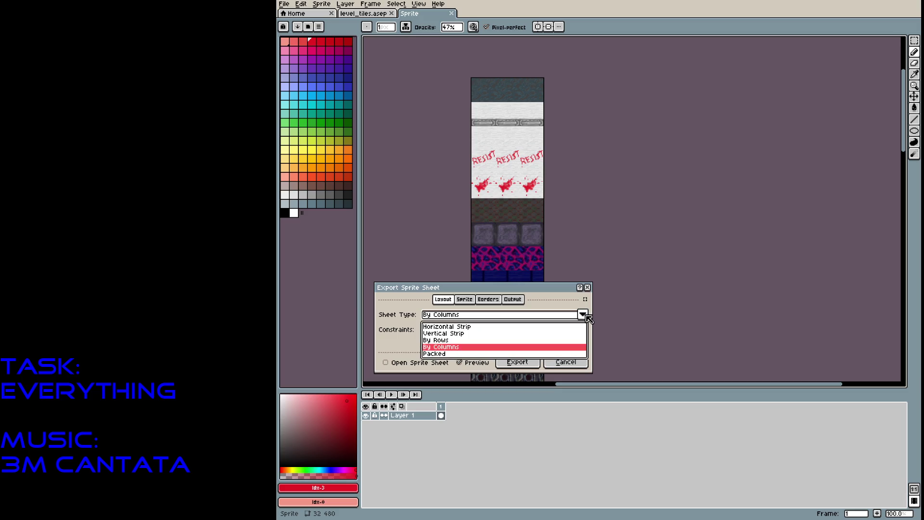
pyautogui.click(456, 354)
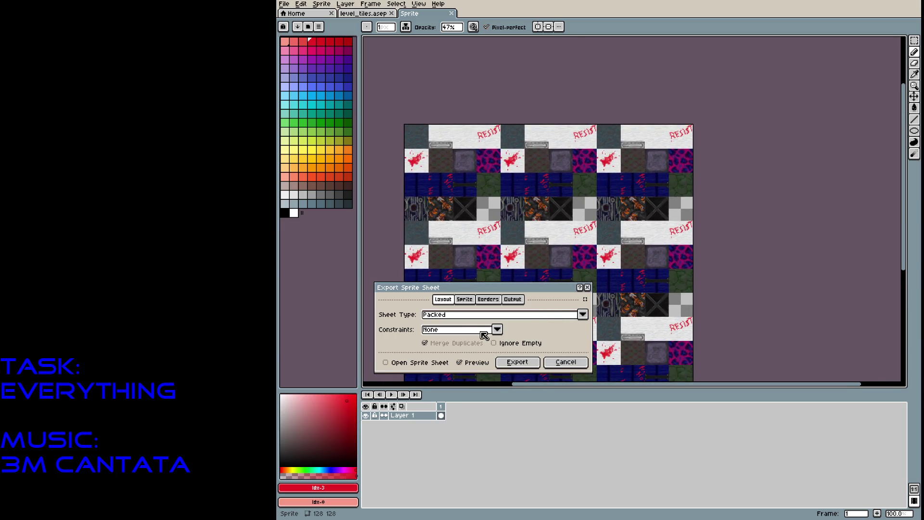
pyautogui.click(577, 319)
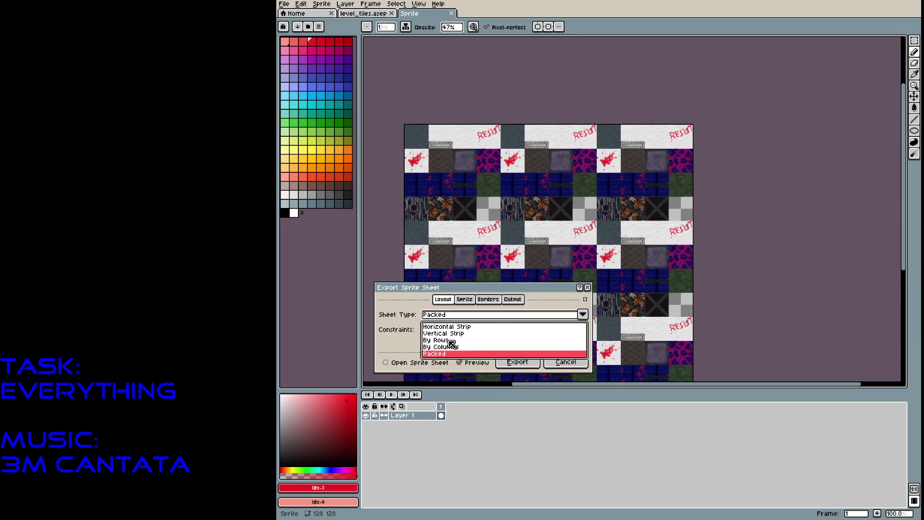
pyautogui.click(450, 339)
# Look over the Sprite, Borders and Output settings, then return to Layout with the tile strip in view
pyautogui.click(474, 300)
pyautogui.click(488, 299)
pyautogui.click(514, 299)
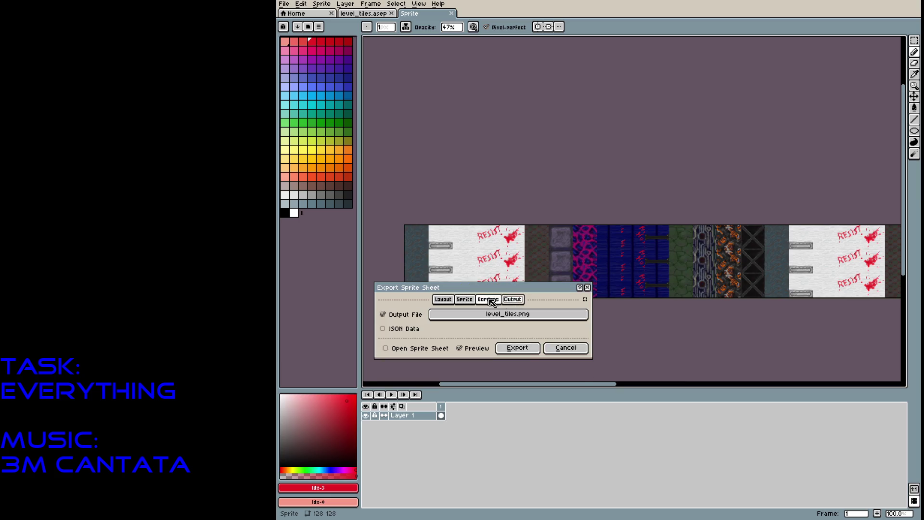
pyautogui.click(442, 300)
pyautogui.moveTo(679, 244)
pyautogui.mouseDown()
pyautogui.moveTo(652, 192)
pyautogui.moveTo(431, 149)
pyautogui.moveTo(373, 154)
pyautogui.moveTo(653, 181)
pyautogui.mouseUp()
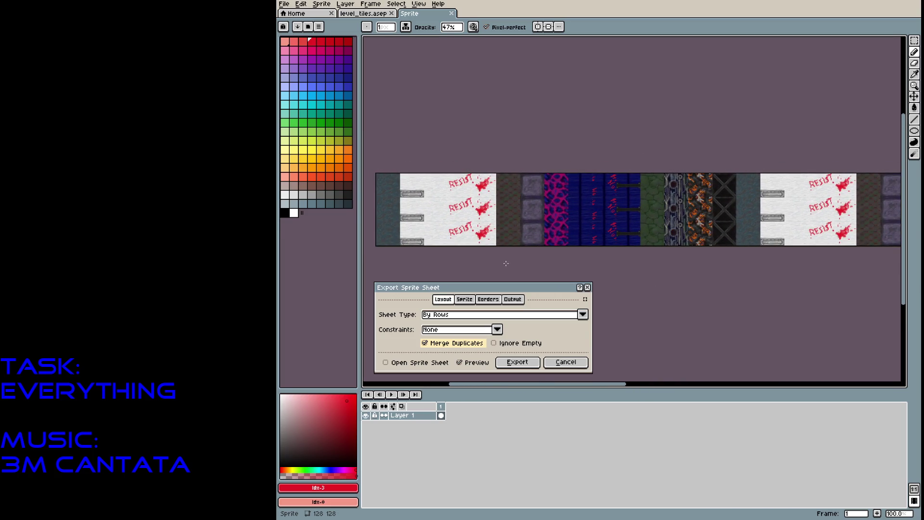
# Experiment with the Packed sheet type and the Fixed Columns and Fixed Size constraints
pyautogui.click(498, 328)
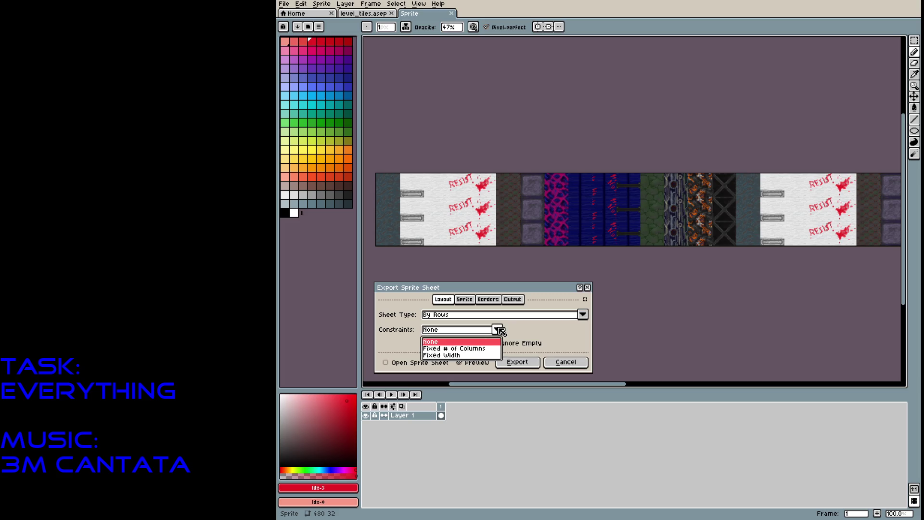
pyautogui.click(469, 348)
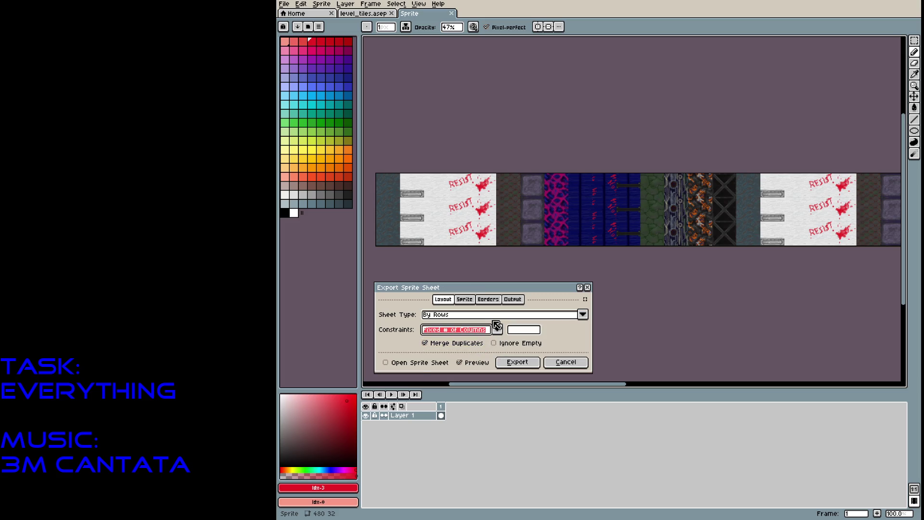
pyautogui.press('space')
pyautogui.click(458, 353)
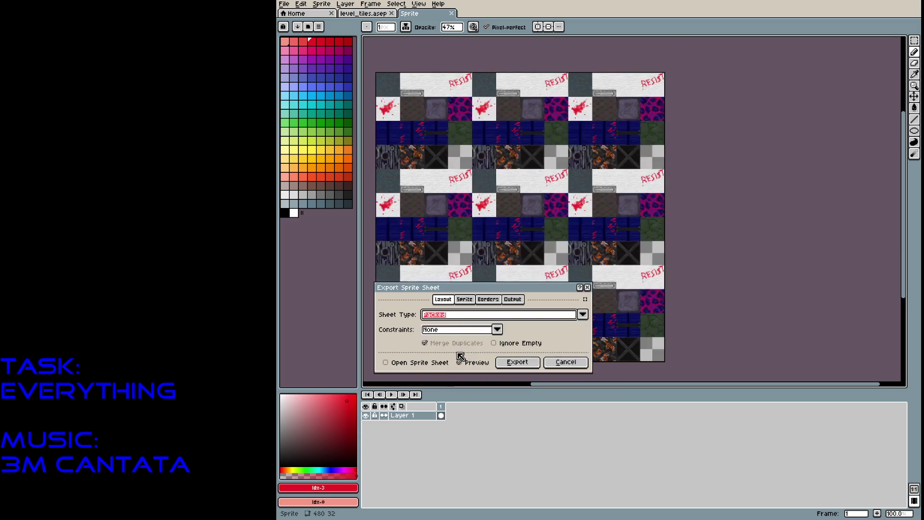
pyautogui.click(496, 330)
pyautogui.click(460, 361)
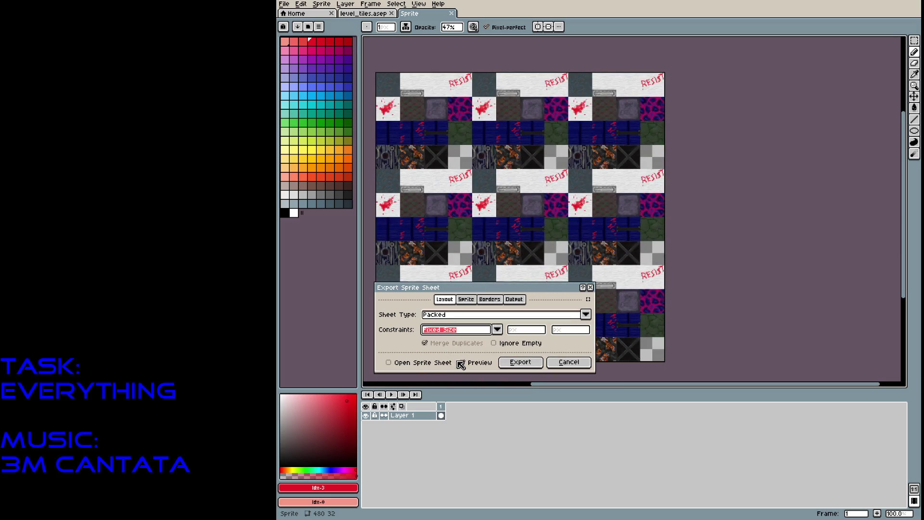
pyautogui.click(498, 329)
pyautogui.click(471, 357)
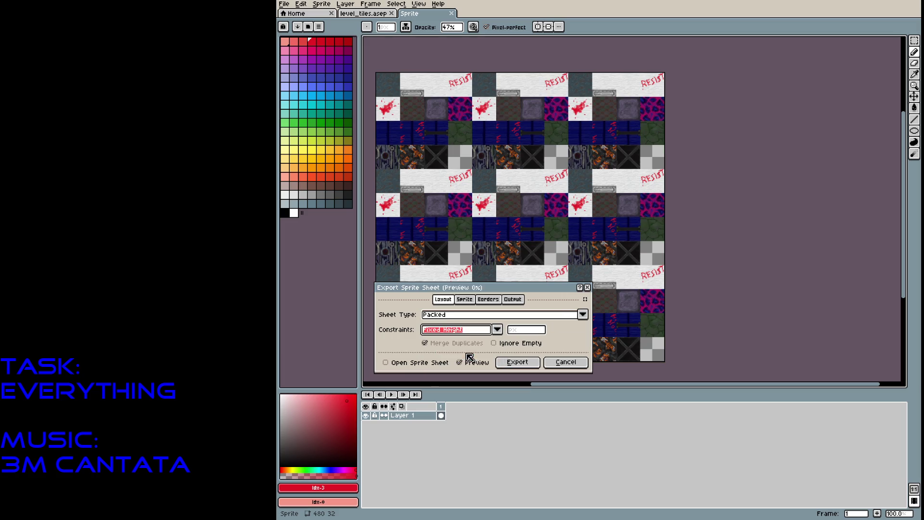
# Switch back to By Rows with a Fixed Columns constraint of 8
pyautogui.click(495, 321)
pyautogui.click(460, 340)
pyautogui.click(497, 330)
pyautogui.click(476, 348)
pyautogui.click(528, 331)
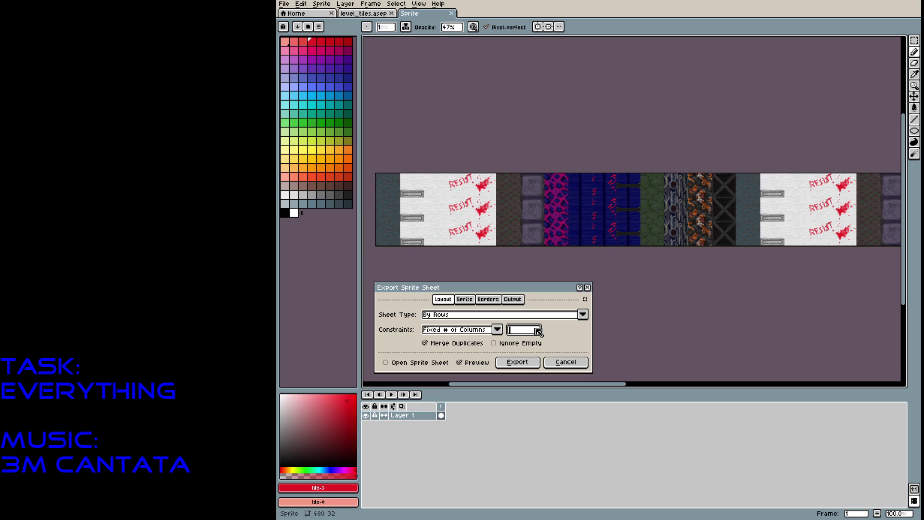
pyautogui.write('8')
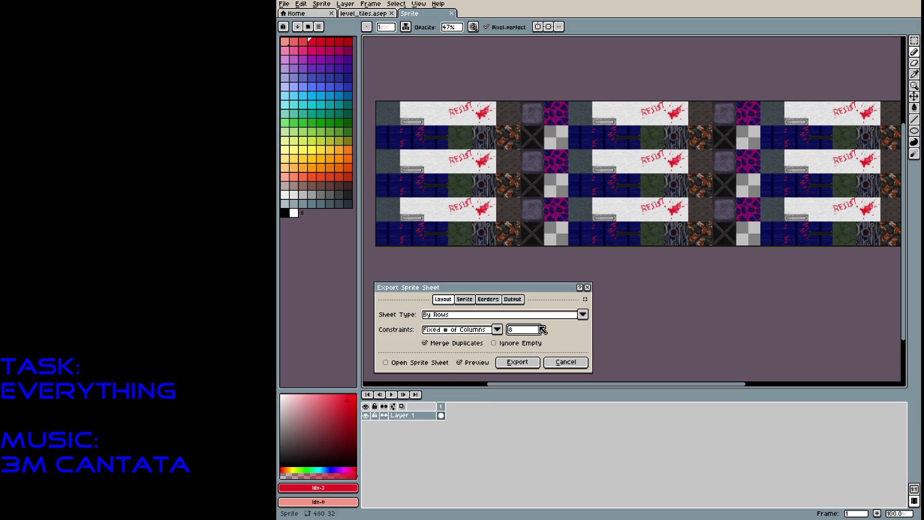
# Change the constraint to Fixed Width and set the width to 256
pyautogui.click(498, 330)
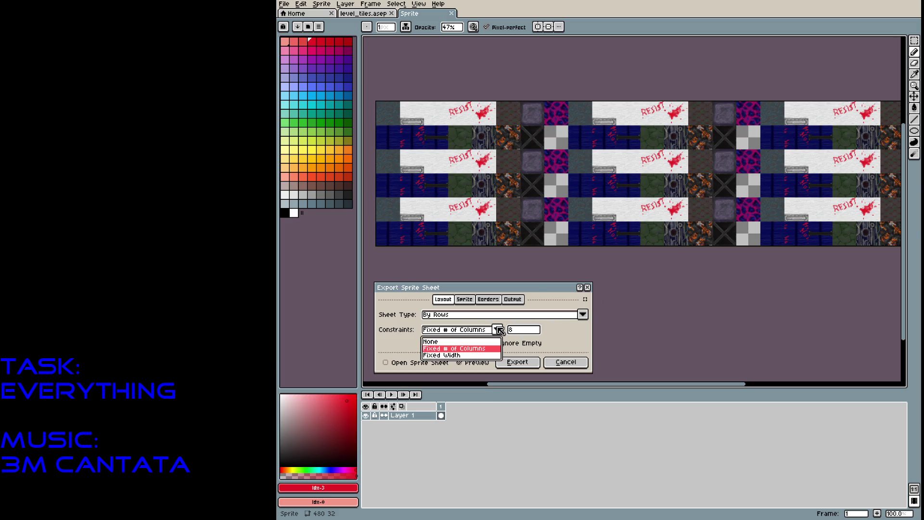
pyautogui.click(475, 356)
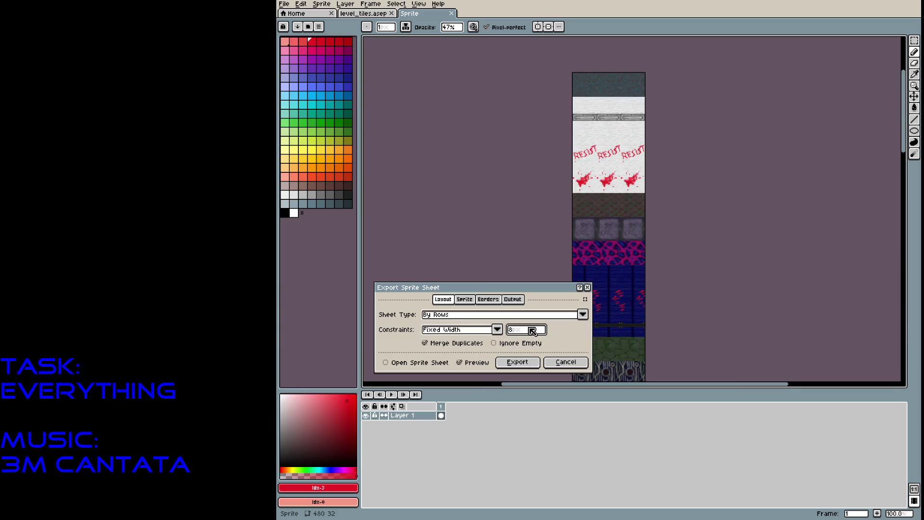
pyautogui.press('BackSpace')
pyautogui.write('56')
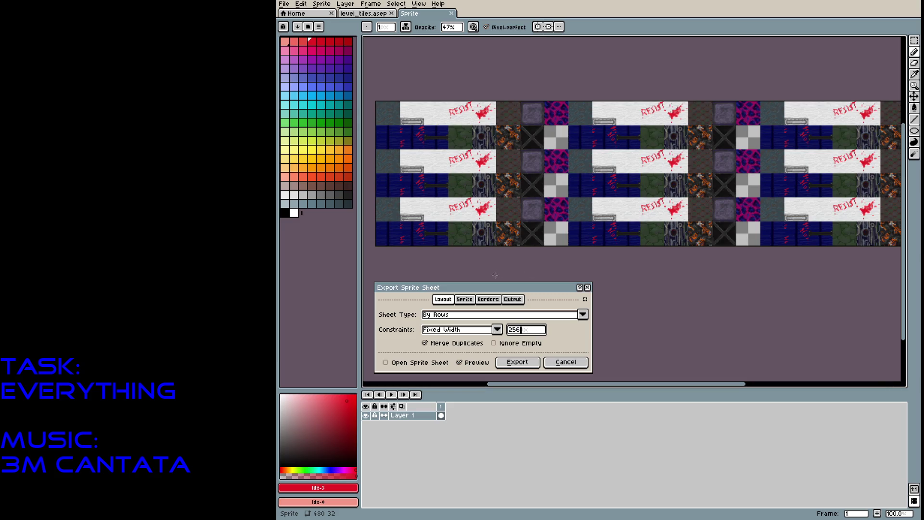
pyautogui.click(465, 299)
# Review the Borders and Output settings before returning to the Layout settings
pyautogui.click(489, 299)
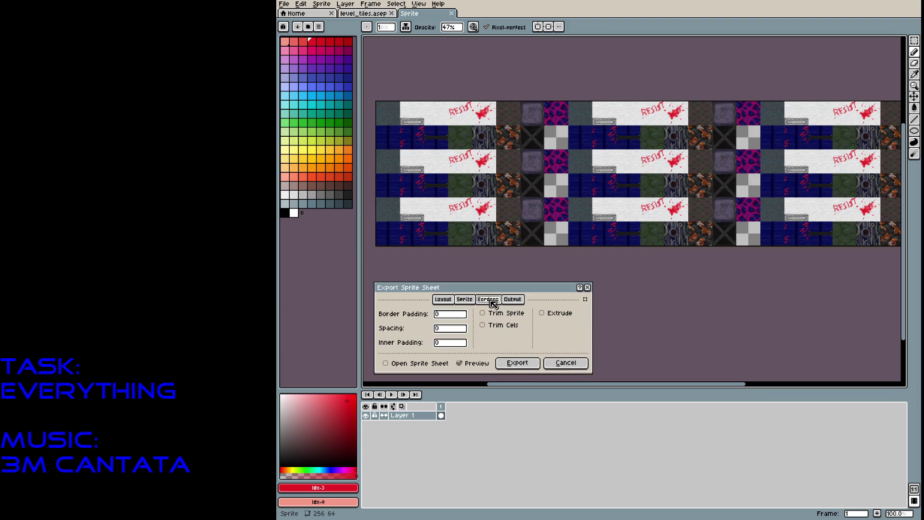
pyautogui.click(513, 299)
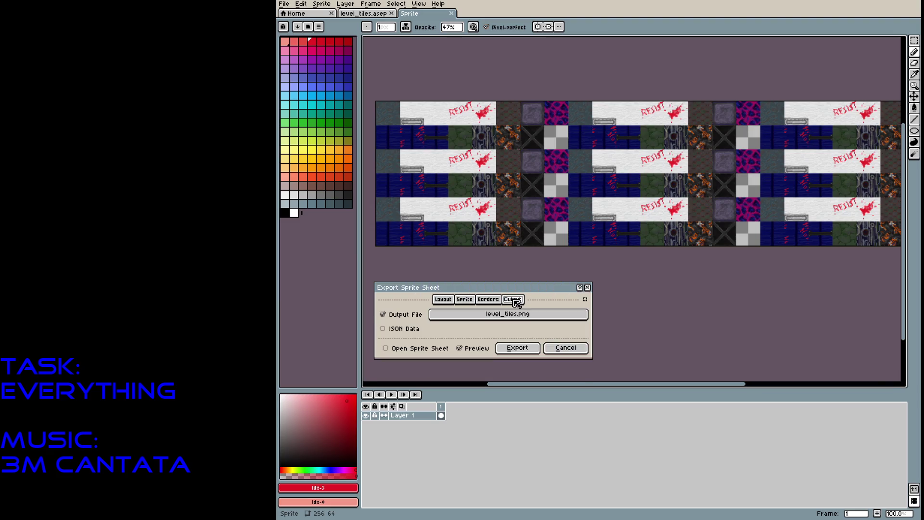
pyautogui.click(488, 300)
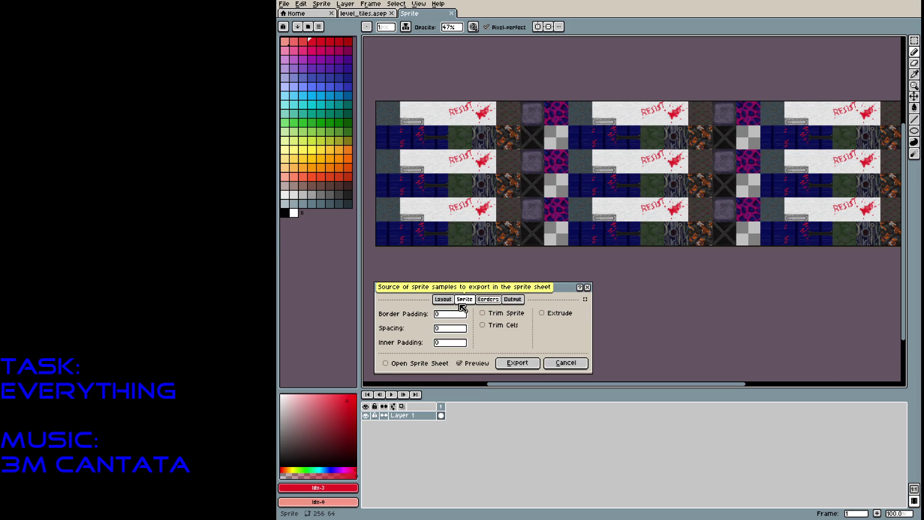
pyautogui.click(445, 302)
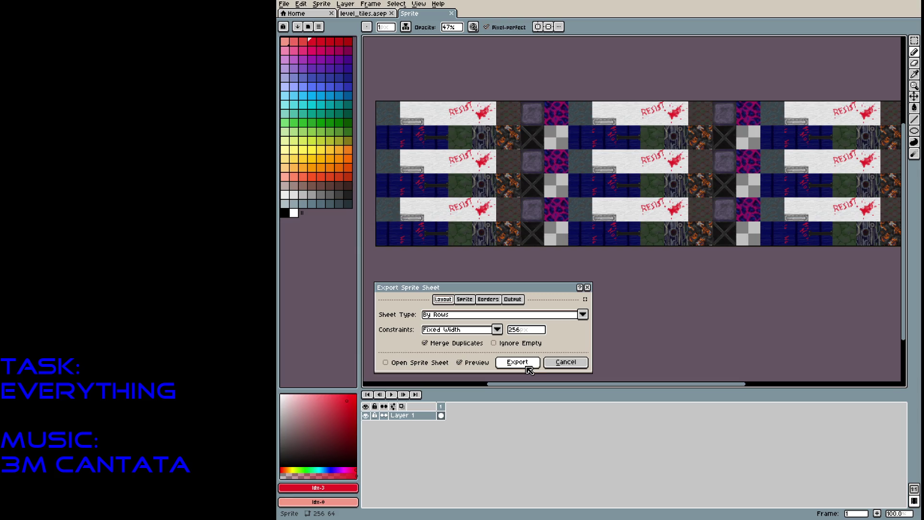
# Save the sheet as level_tiles.png in the data folder and export it
pyautogui.click(513, 298)
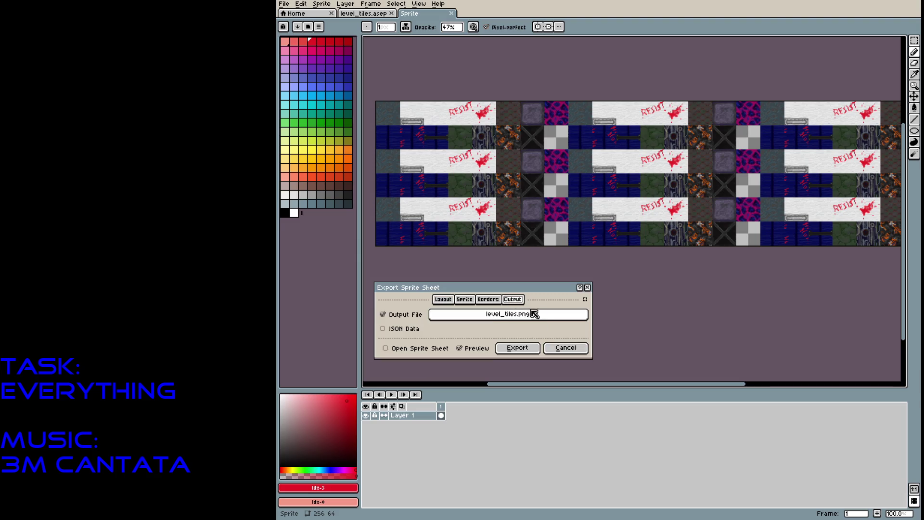
pyautogui.click(534, 315)
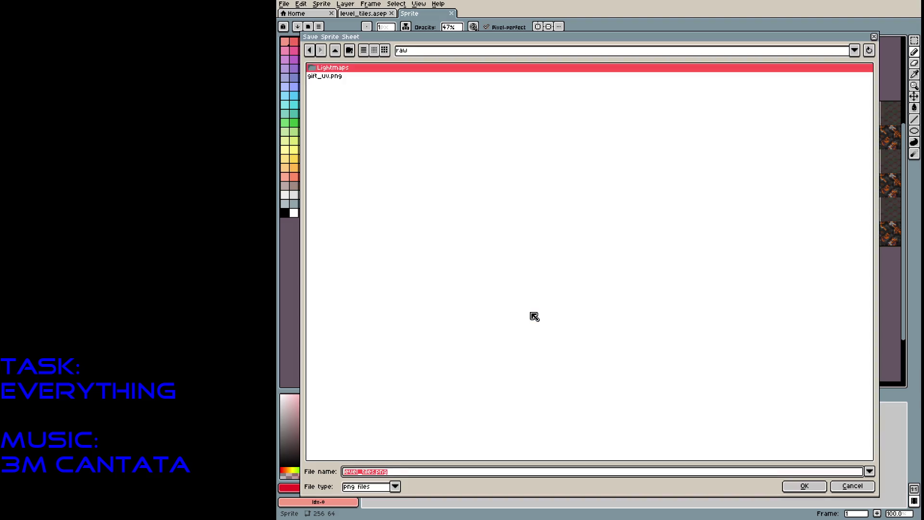
pyautogui.click(336, 51)
pyautogui.doubleClick(324, 69)
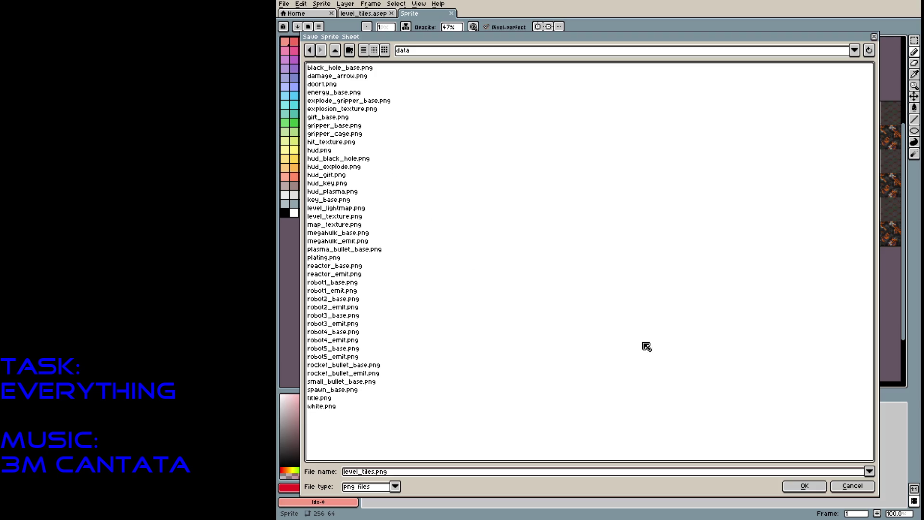
pyautogui.click(812, 483)
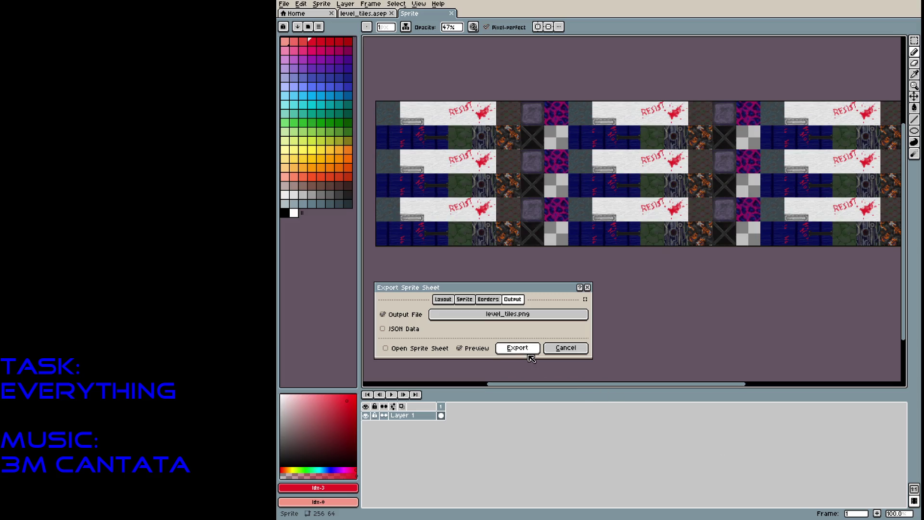
pyautogui.click(523, 351)
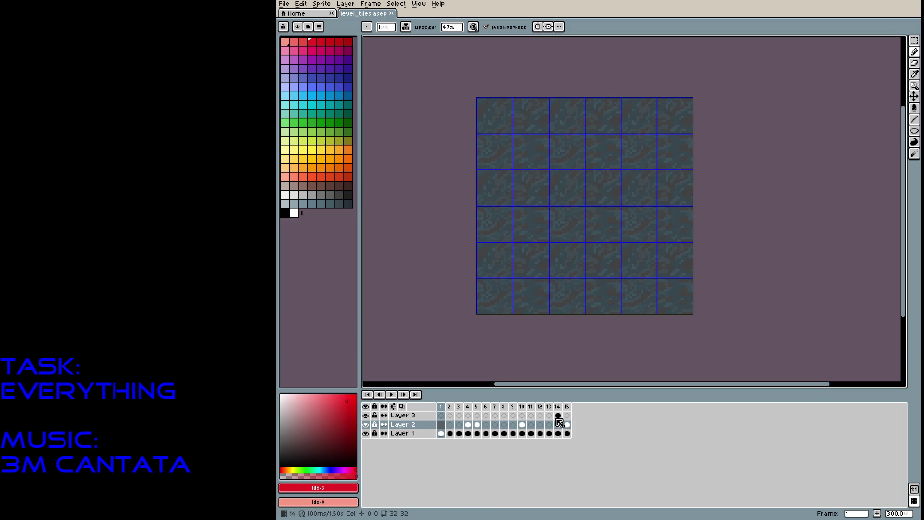
pyautogui.click(567, 407)
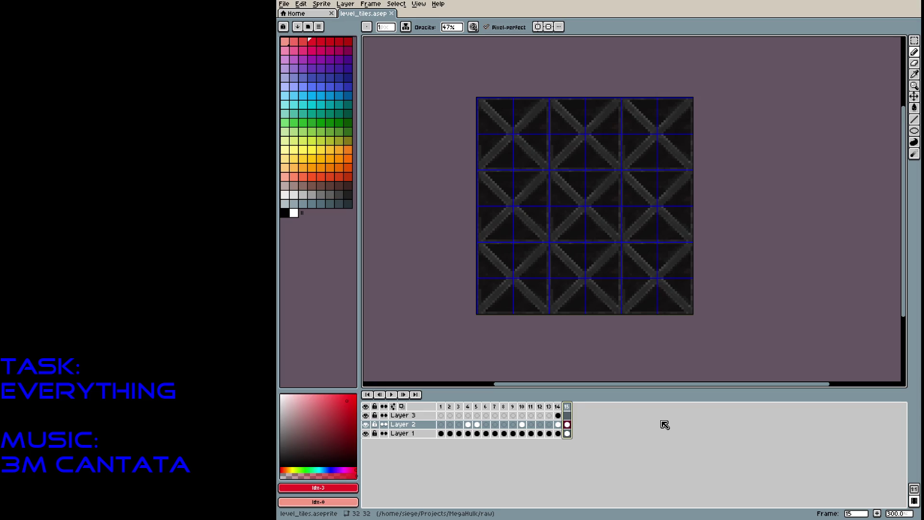
# Add empty frames after frame 15 until the animation reaches 32 frames, and save the file
pyautogui.hotkey('alt', 'b')
pyautogui.hotkey('alt', 'b')
pyautogui.hotkey('alt', 'b')
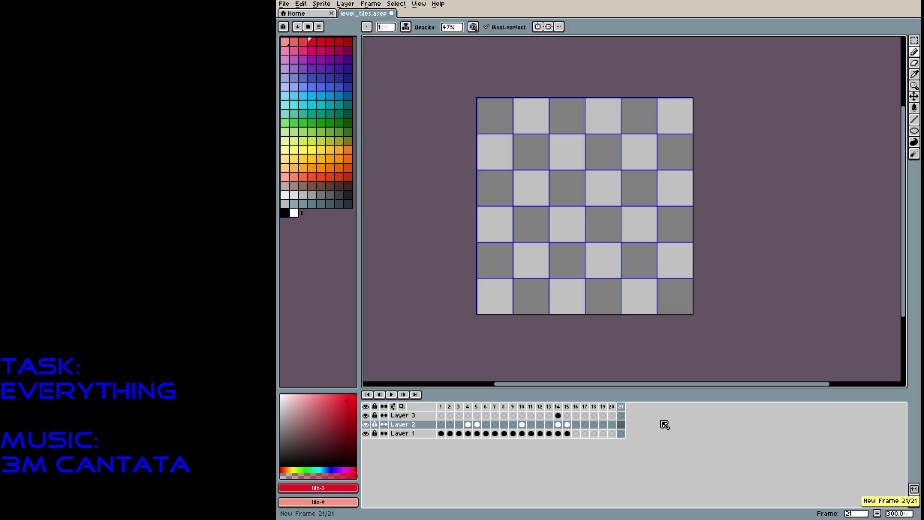
pyautogui.hotkey('alt', 'b')
pyautogui.hotkey('alt', 'b')
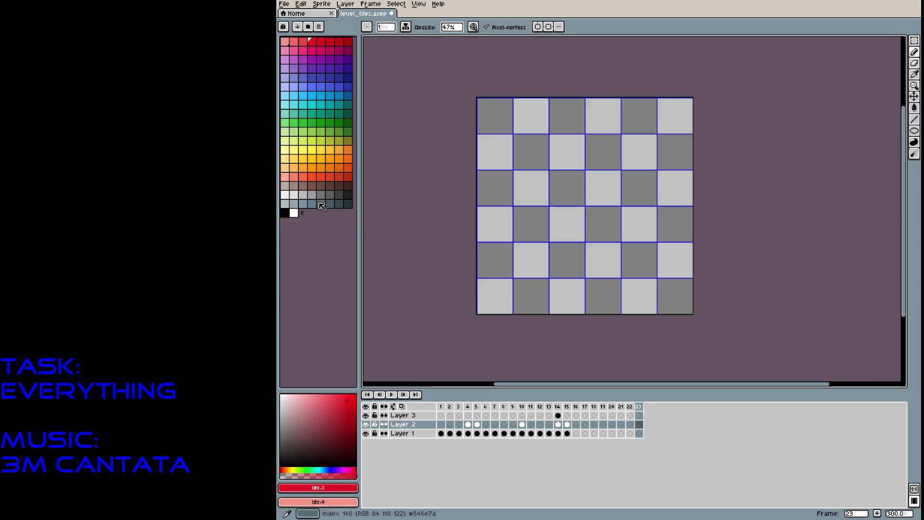
pyautogui.hotkey('alt', 'n')
pyautogui.hotkey('alt', 'n')
pyautogui.hotkey('alt', 'n')
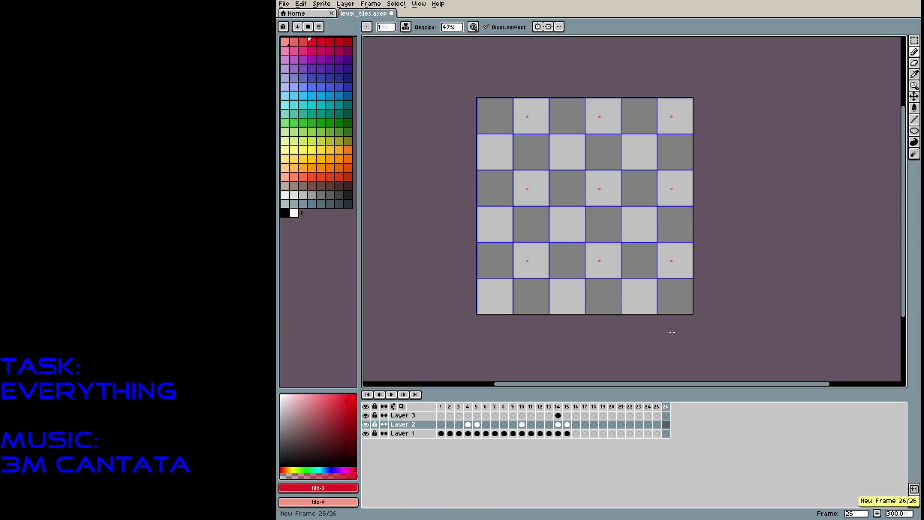
pyautogui.hotkey('ctrl', 's')
# Bring up File > Export > Export Sprite Sheet
pyautogui.click(287, 8)
pyautogui.moveTo(302, 80)
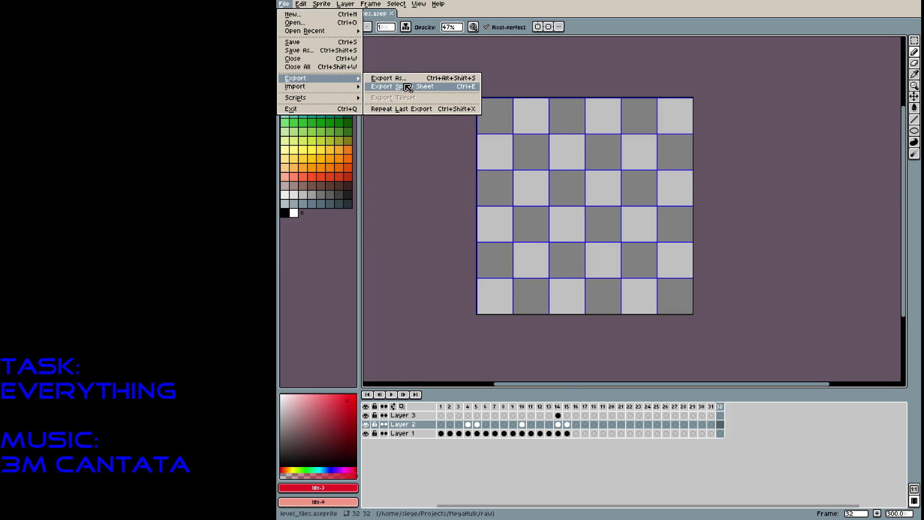
pyautogui.click(407, 88)
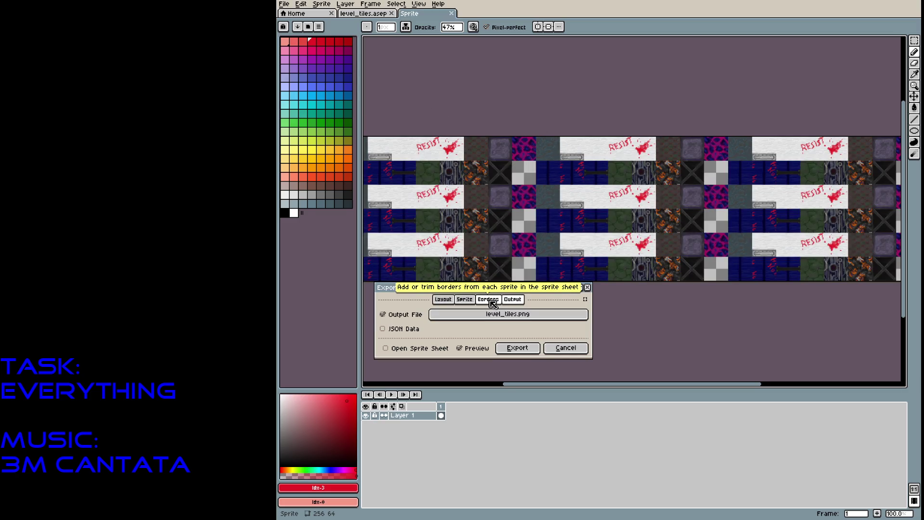
# Review the Borders, Layout and Sprite settings, keeping all frames in the export
pyautogui.click(490, 300)
pyautogui.click(442, 301)
pyautogui.click(443, 302)
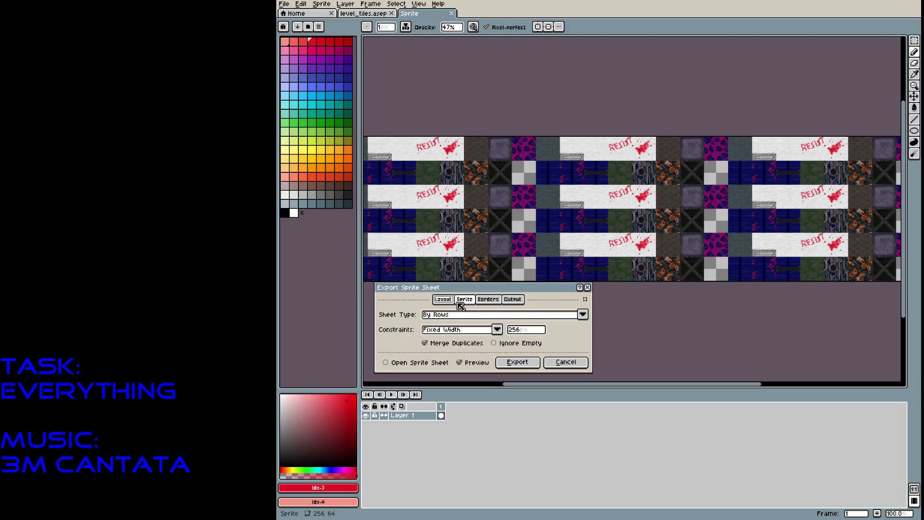
pyautogui.click(465, 300)
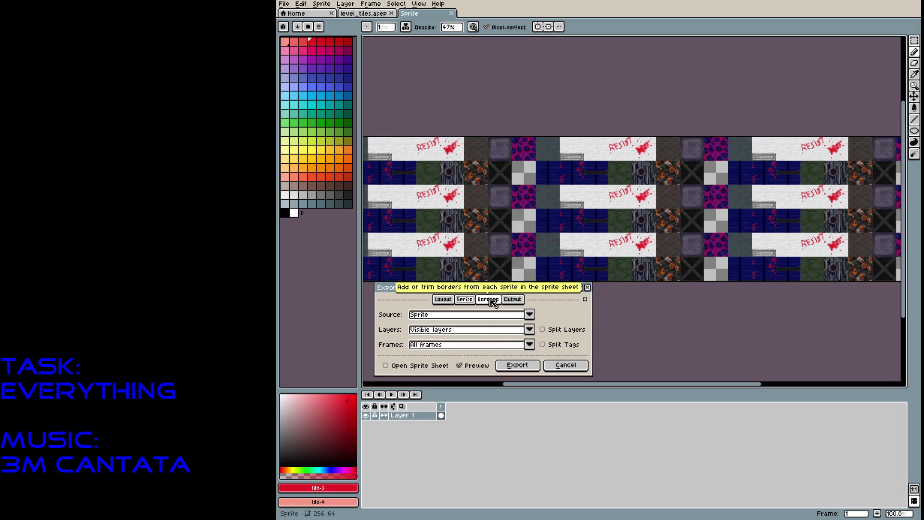
pyautogui.click(529, 344)
pyautogui.click(527, 351)
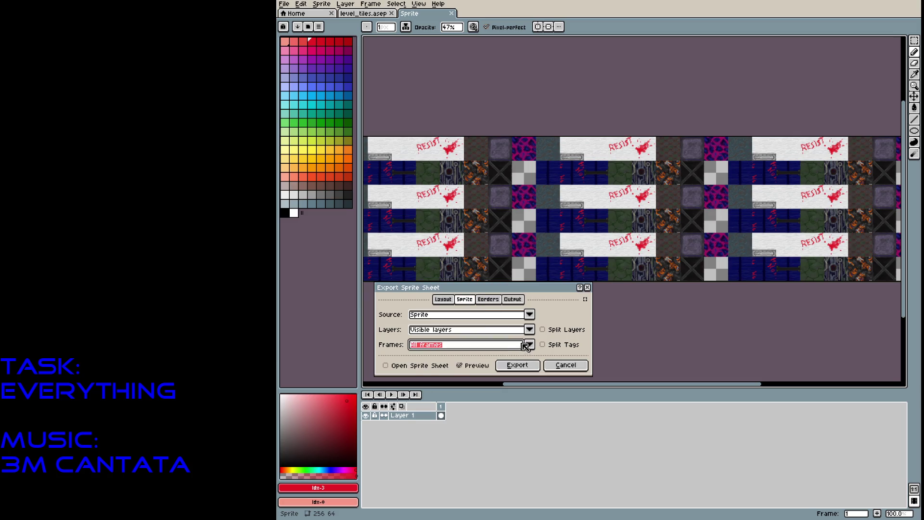
# Check the Borders and Output settings, then export over level_tiles.png, confirming the overwrite
pyautogui.click(529, 316)
pyautogui.click(529, 316)
pyautogui.click(488, 300)
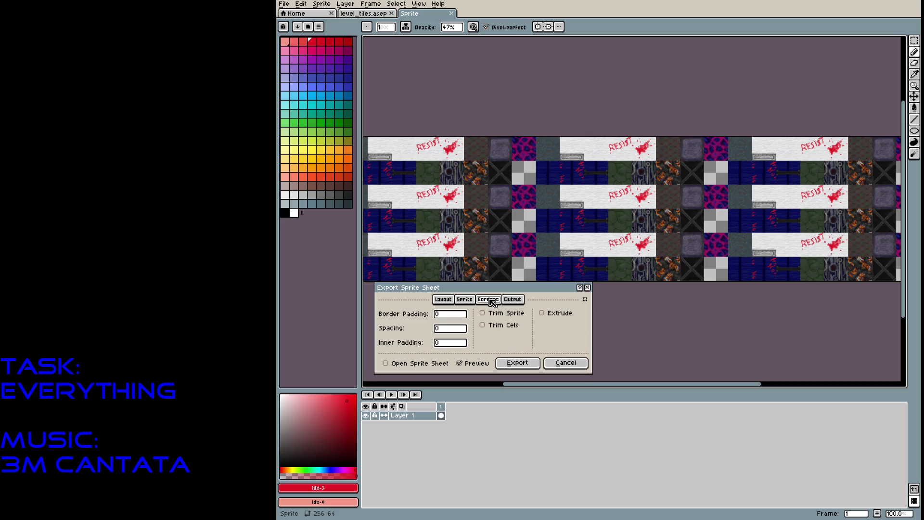
pyautogui.click(518, 301)
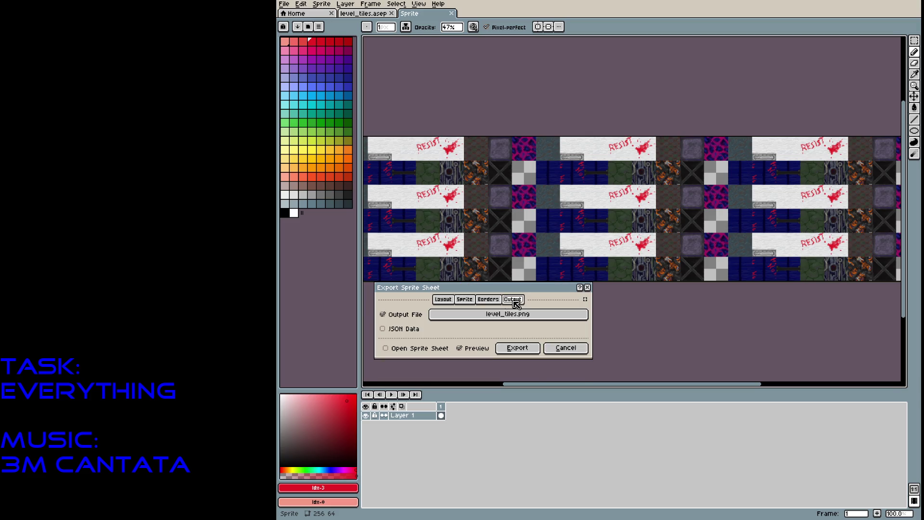
pyautogui.click(443, 300)
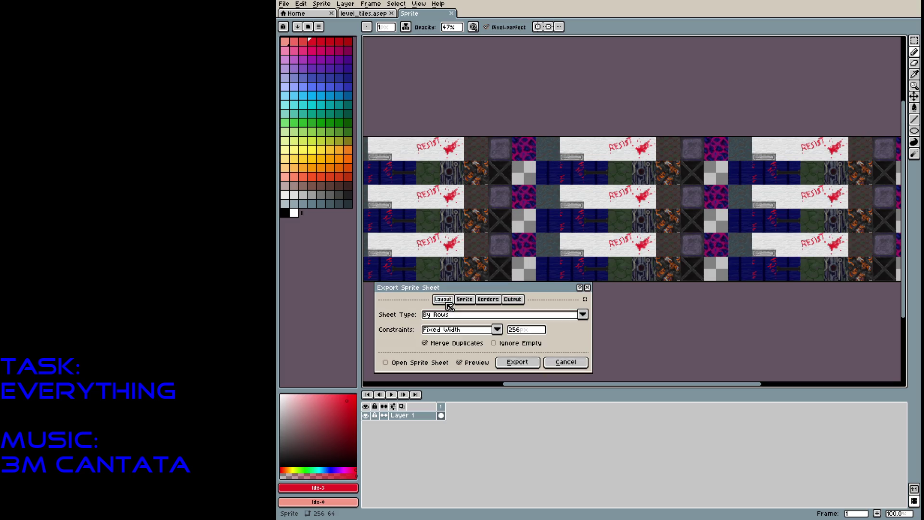
pyautogui.click(519, 303)
pyautogui.click(530, 348)
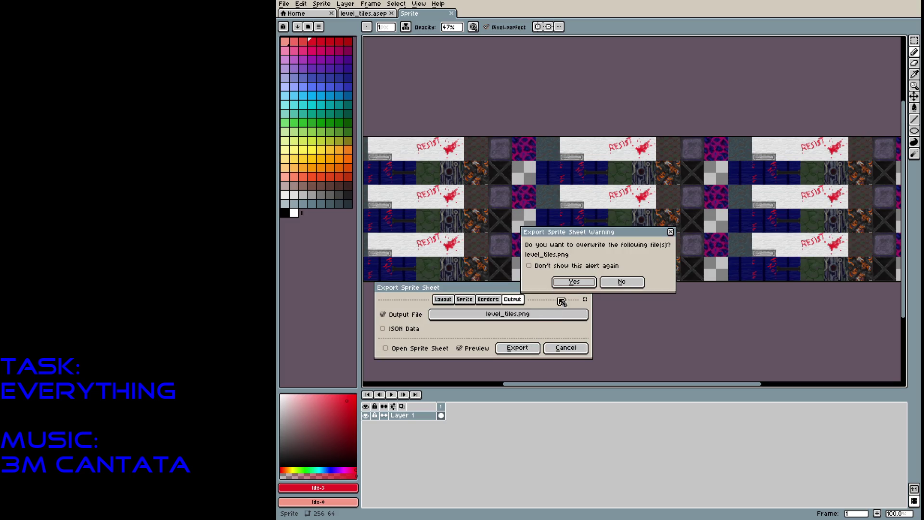
pyautogui.click(570, 285)
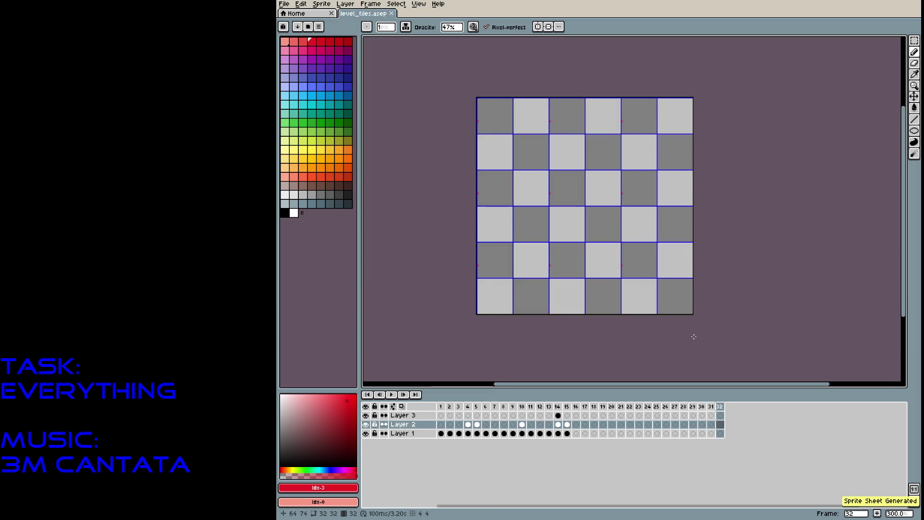
# Add a pink mark to Layer 2 in frame 32, then cancel a started sprite sheet export
pyautogui.click(562, 184)
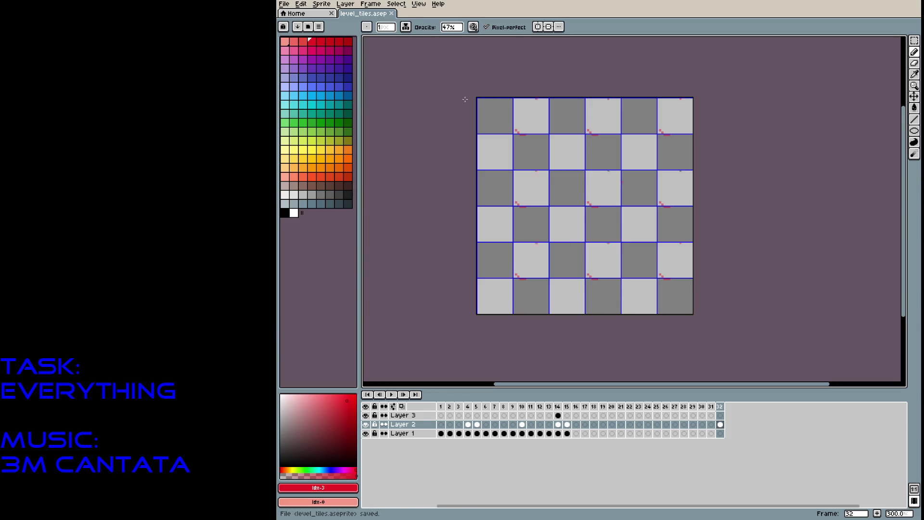
pyautogui.click(284, 4)
pyautogui.moveTo(308, 78)
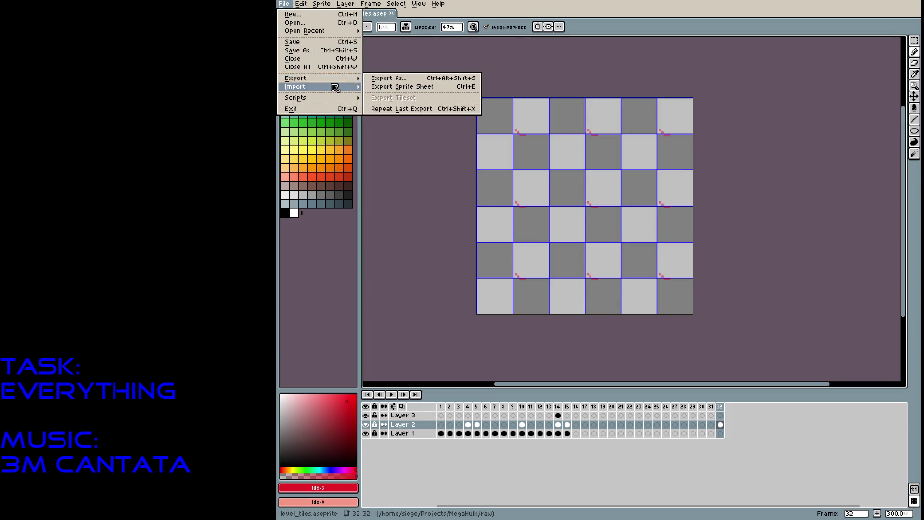
pyautogui.click(375, 86)
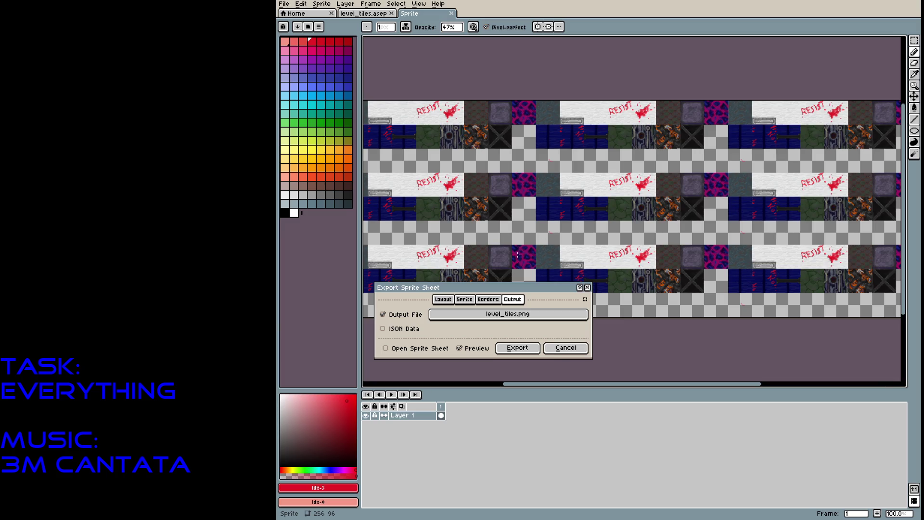
pyautogui.click(565, 347)
# Set Tiled Mode to None and save level_tiles.aseprite
pyautogui.click(418, 4)
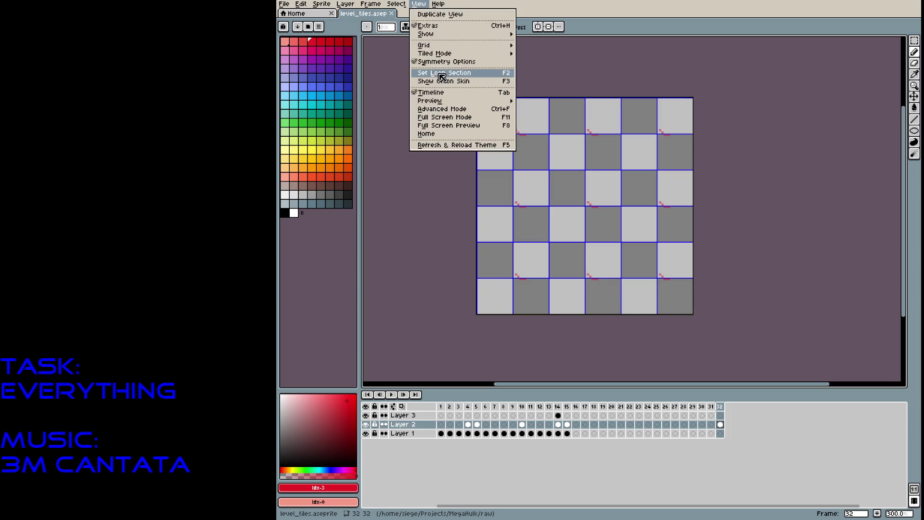
pyautogui.moveTo(455, 56)
pyautogui.click(525, 53)
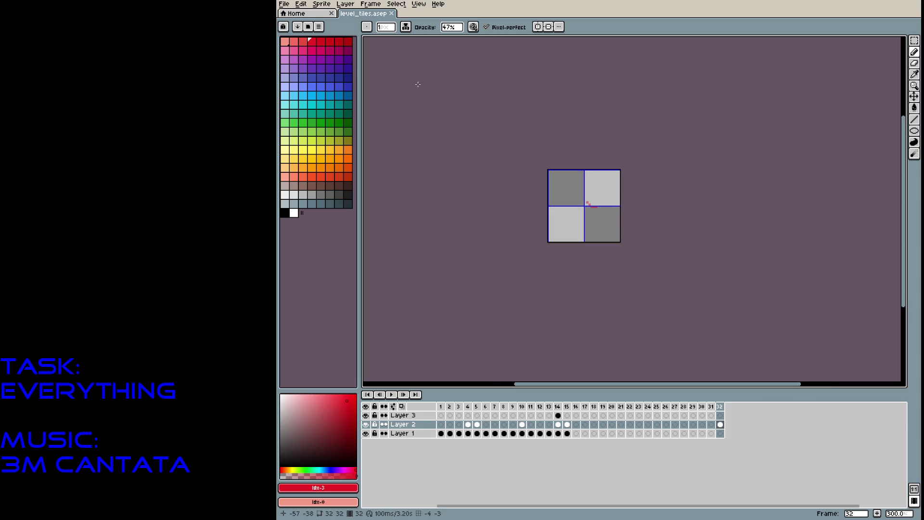
pyautogui.hotkey('ctrl', 's')
# Re-export the sprite sheet over level_tiles.png, confirming the overwrite
pyautogui.click(284, 4)
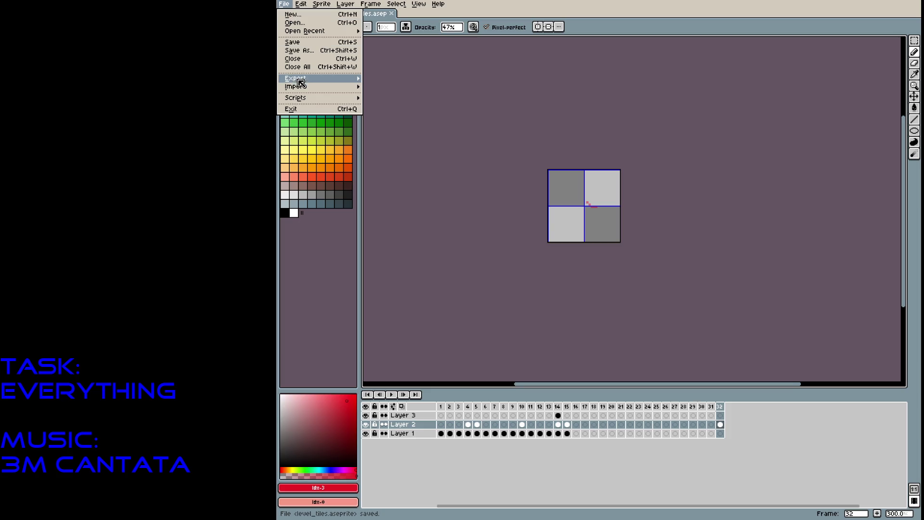
pyautogui.moveTo(301, 82)
pyautogui.click(395, 89)
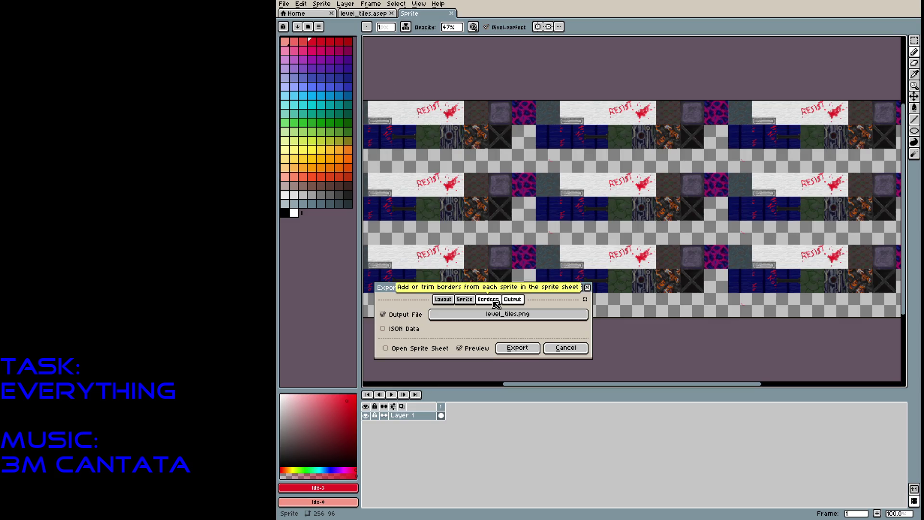
pyautogui.click(527, 349)
pyautogui.click(573, 284)
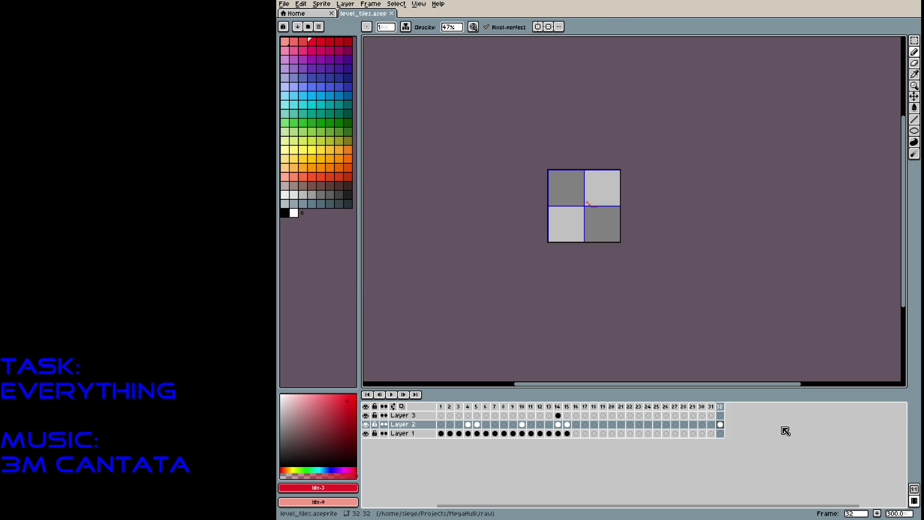
# Draw a short pink diagonal stroke on Layer 1 in frame 16 with the Pencil
pyautogui.click(719, 434)
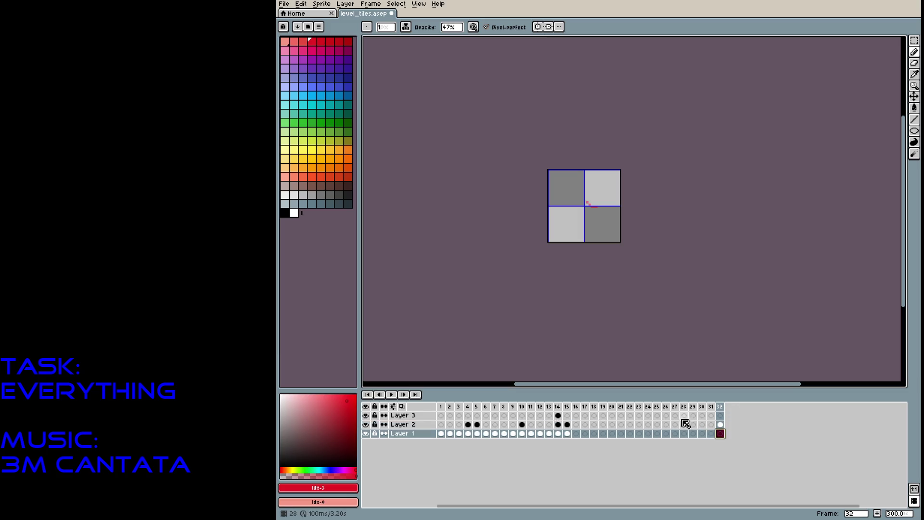
pyautogui.click(576, 407)
pyautogui.moveTo(586, 216); pyautogui.dragTo(583, 222)
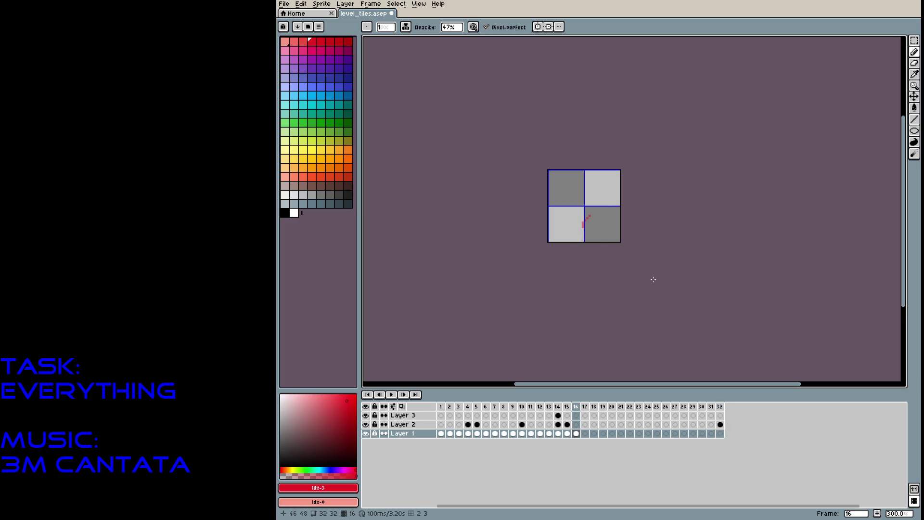
pyautogui.press('v')
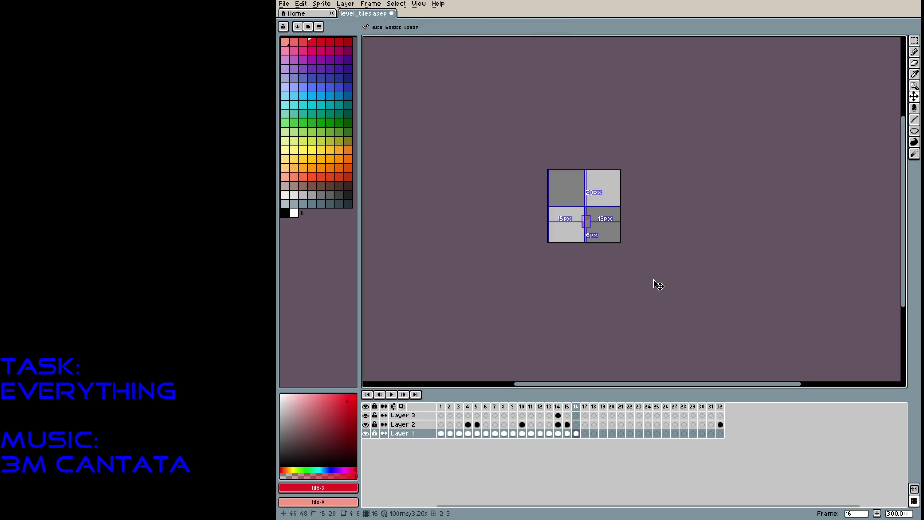
pyautogui.press('b')
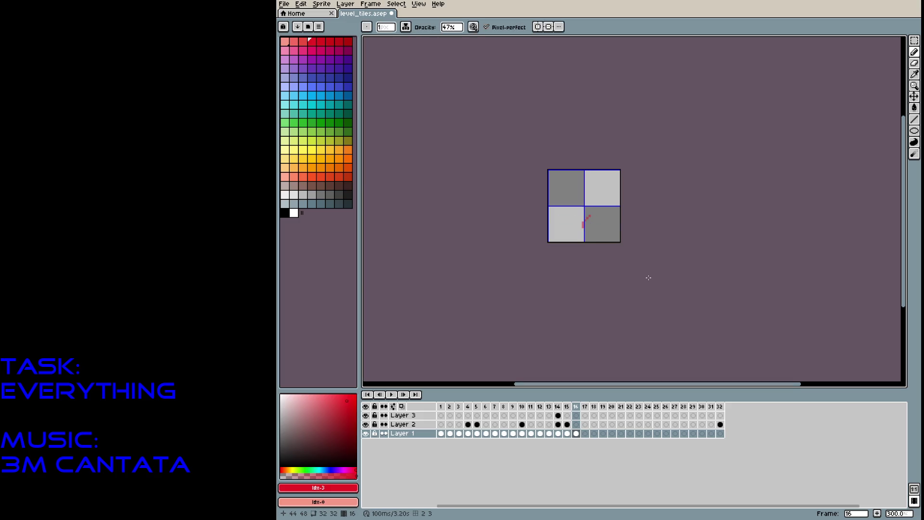
# Add 16 new frames so the animation reaches 48 frames
pyautogui.hotkey('alt', 'n')
pyautogui.hotkey('alt', 'n')
pyautogui.hotkey('alt', 'n')
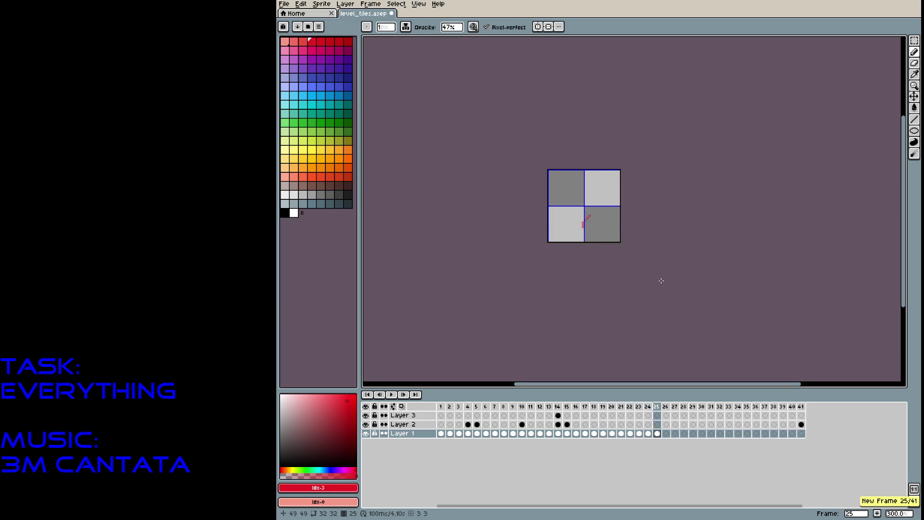
pyautogui.hotkey('alt', 'n')
pyautogui.hotkey('alt', 'n')
pyautogui.hotkey('alt', 'n')
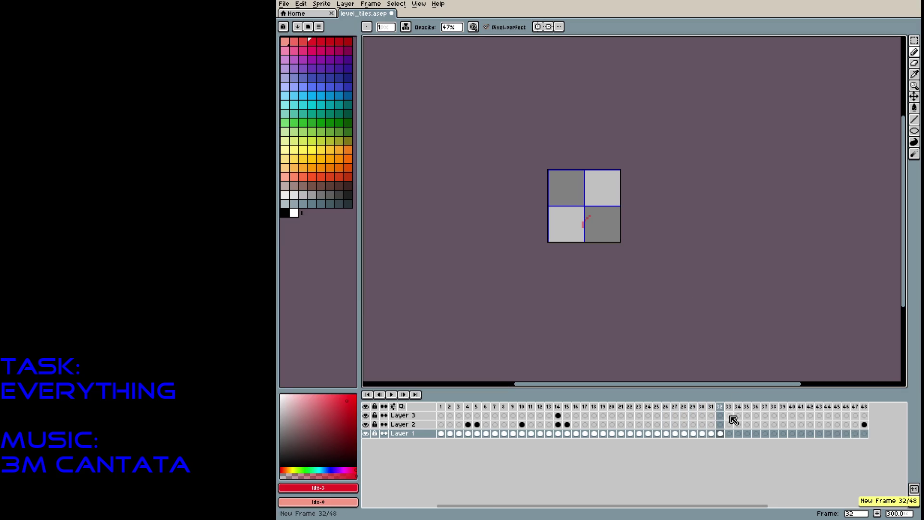
pyautogui.click(284, 4)
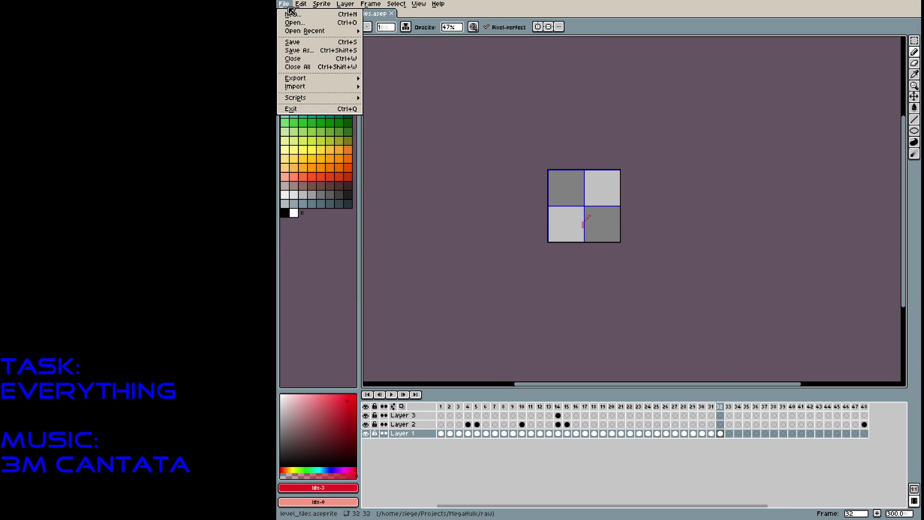
# In Export Sprite Sheet, try width 128, uncheck Merge Duplicates, then set the width back to 256
pyautogui.moveTo(293, 88)
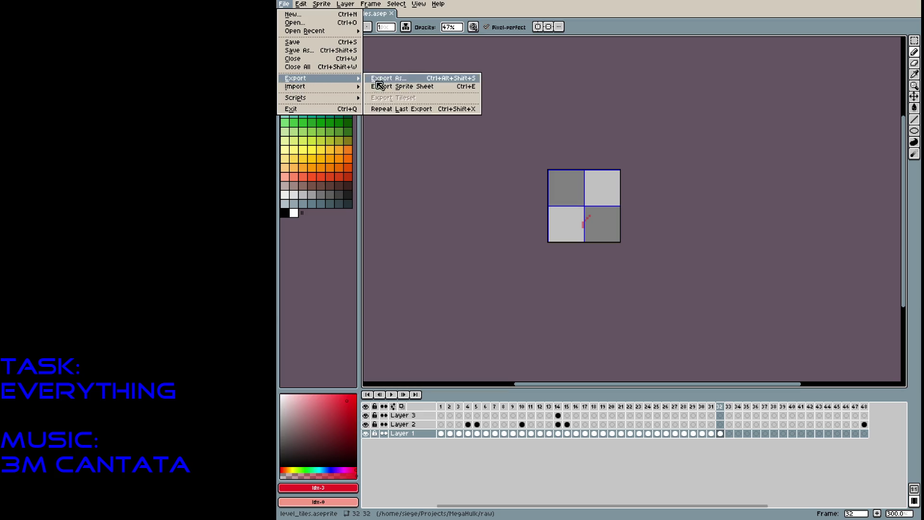
pyautogui.click(386, 88)
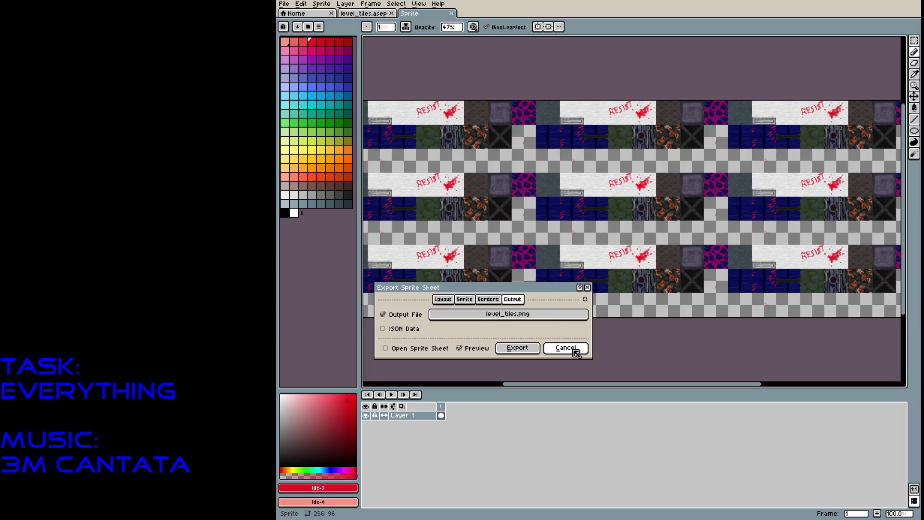
pyautogui.click(443, 299)
pyautogui.doubleClick(529, 329)
pyautogui.write('12')
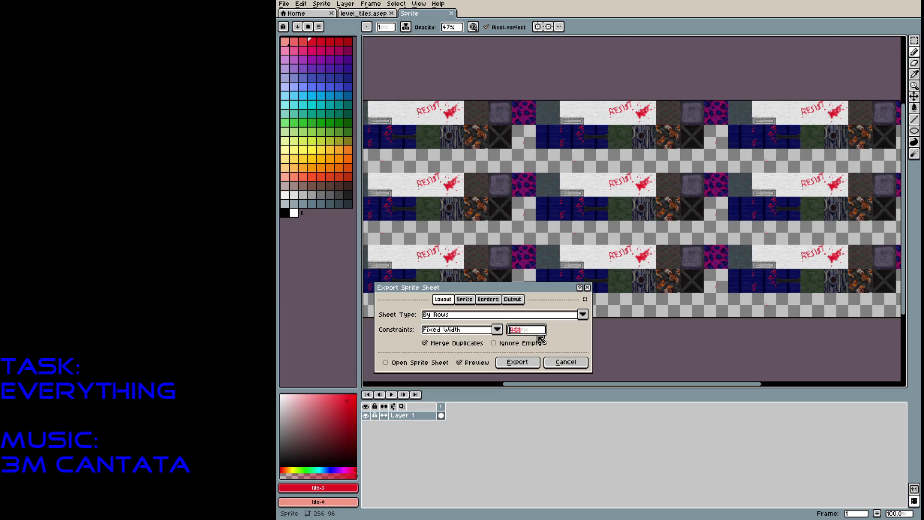
pyautogui.write('8')
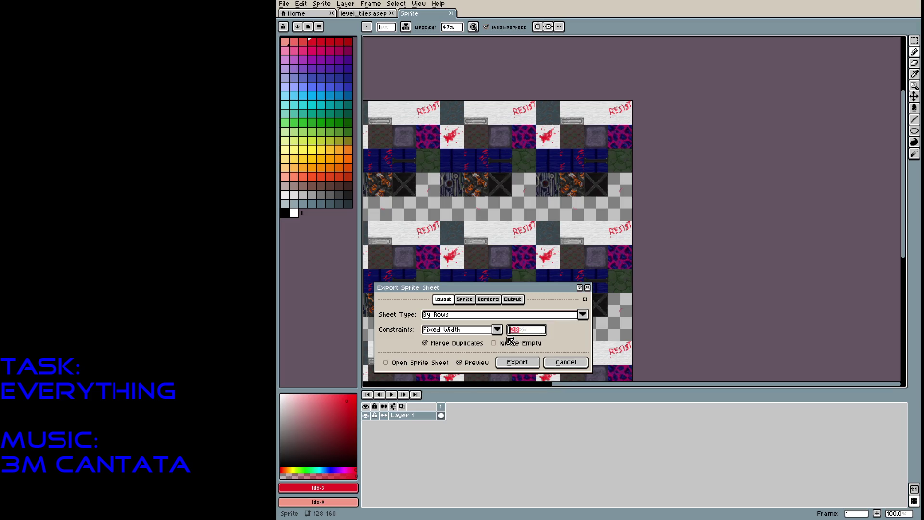
pyautogui.click(424, 342)
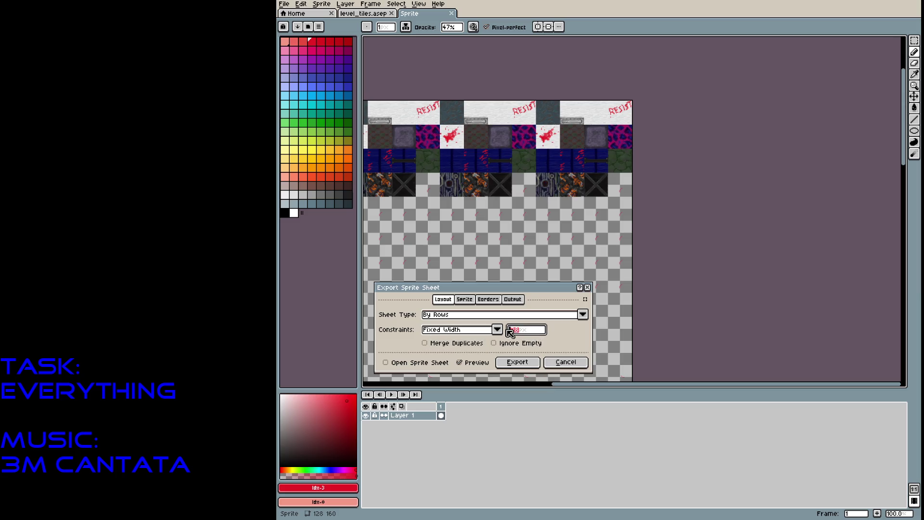
pyautogui.write('256')
# Inspect the sheet size constraints, then cancel without exporting
pyautogui.scroll(-1, 646, 243)
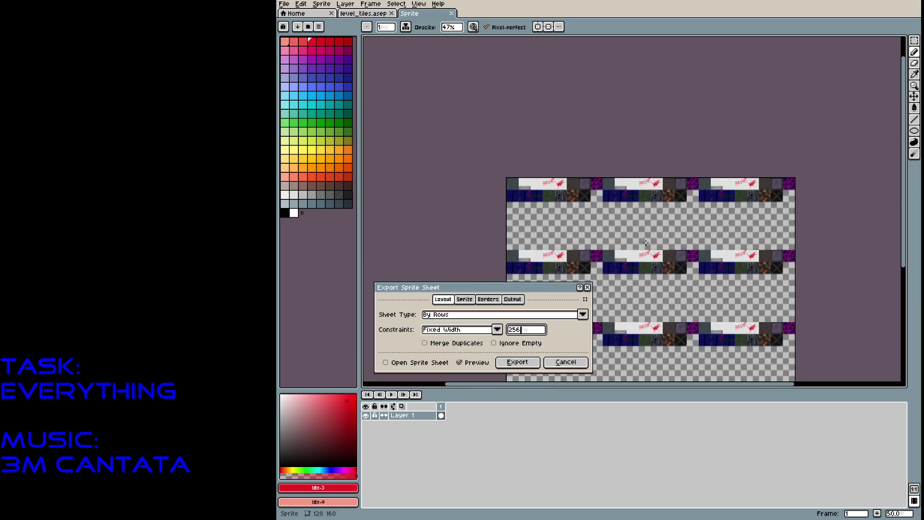
pyautogui.scroll(1, 645, 243)
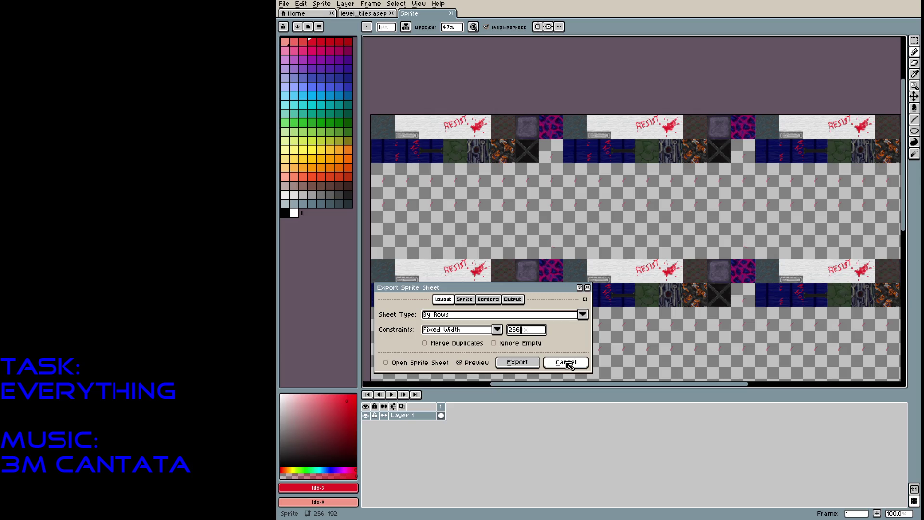
pyautogui.click(500, 331)
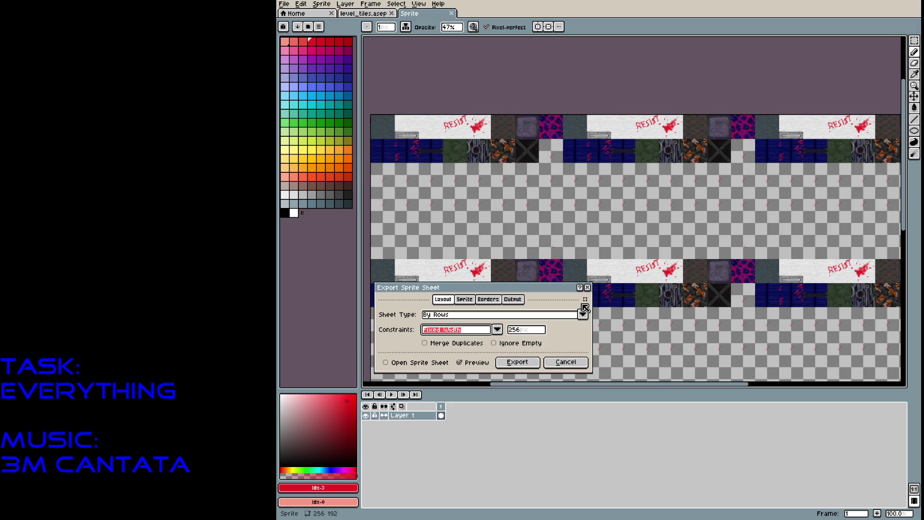
pyautogui.click(578, 363)
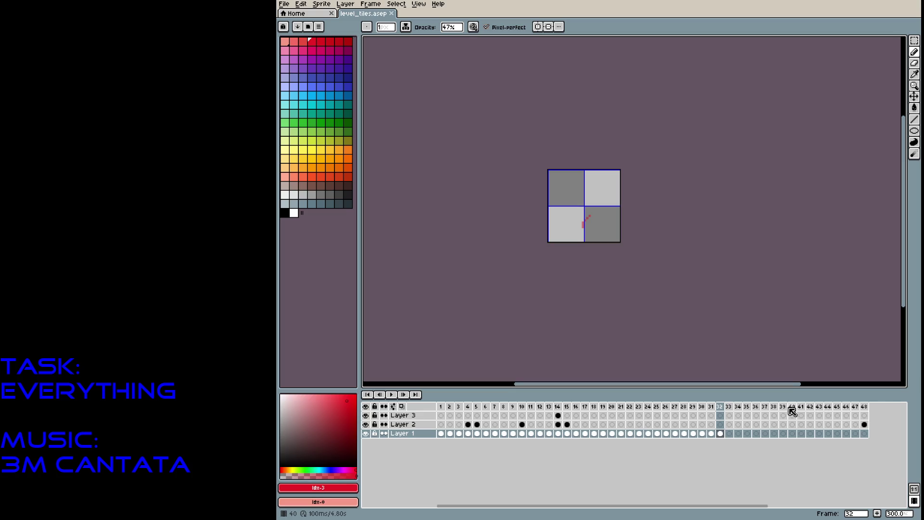
# Add frames until the animation grows from 48 to 64 frames, then save level_tiles
pyautogui.hotkey('alt', 'n')
pyautogui.hotkey('alt', 'n')
pyautogui.hotkey('alt', 'n')
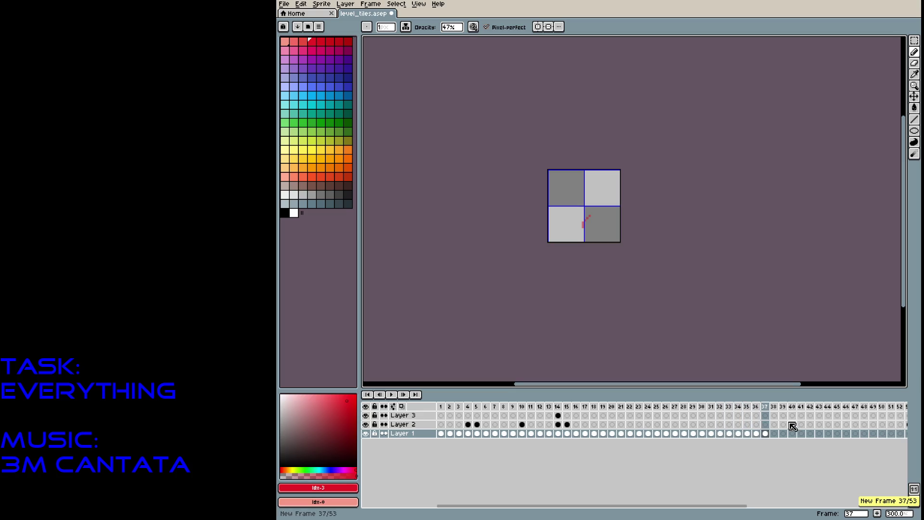
pyautogui.moveTo(720, 506); pyautogui.dragTo(796, 488)
pyautogui.hotkey('alt', 'n')
pyautogui.hotkey('alt', 'n')
pyautogui.hotkey('alt', 'n')
pyautogui.hotkey('alt', 'n')
pyautogui.moveTo(782, 505)
pyautogui.mouseDown()
pyautogui.moveTo(573, 512)
pyautogui.moveTo(907, 515)
pyautogui.mouseUp()
pyautogui.hotkey('alt', 'n')
pyautogui.hotkey('ctrl', 's')
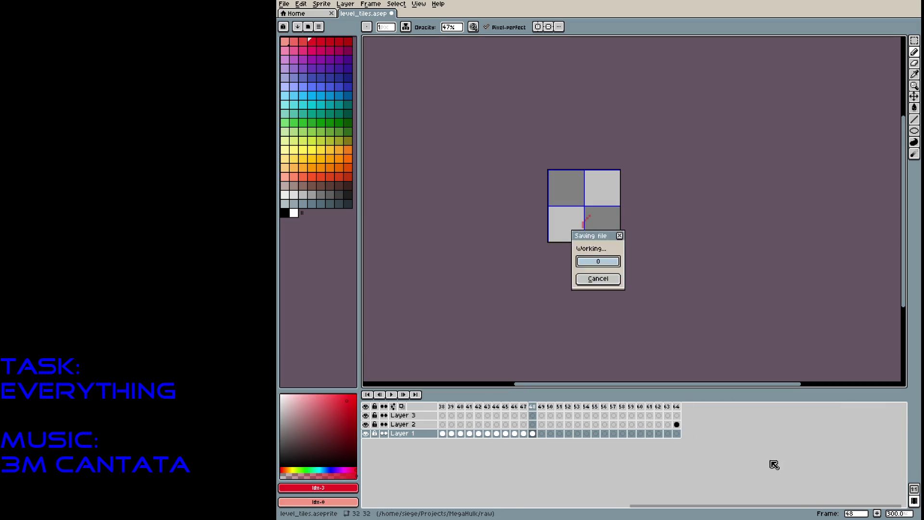
pyautogui.click(284, 4)
# Export the 64-frame sprite sheet with Merge Duplicates off, overwriting the existing level_tiles.png
pyautogui.moveTo(295, 78)
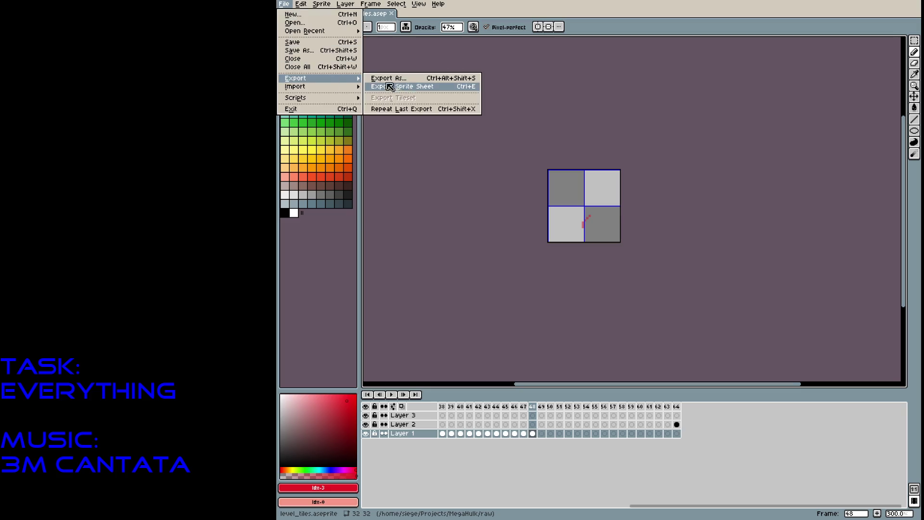
pyautogui.click(412, 87)
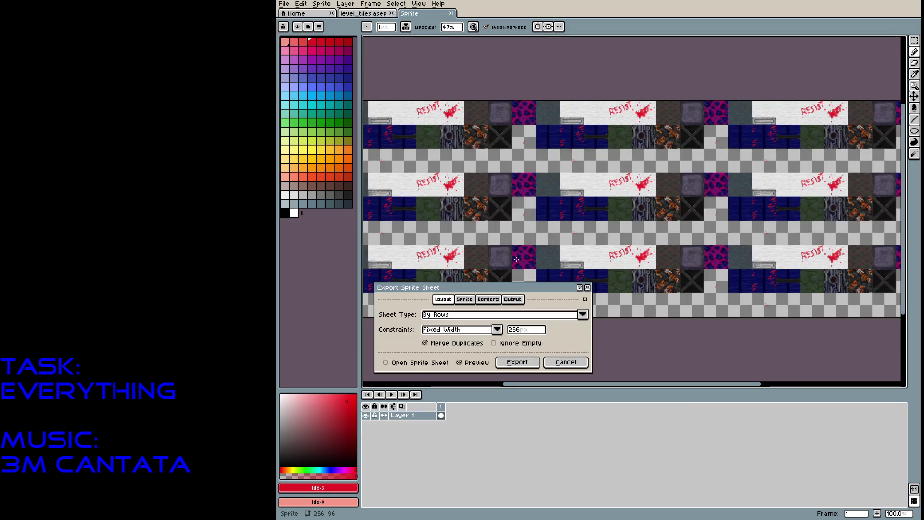
pyautogui.click(462, 343)
pyautogui.moveTo(538, 296)
pyautogui.mouseDown()
pyautogui.moveTo(619, 288)
pyautogui.moveTo(786, 152)
pyautogui.mouseUp()
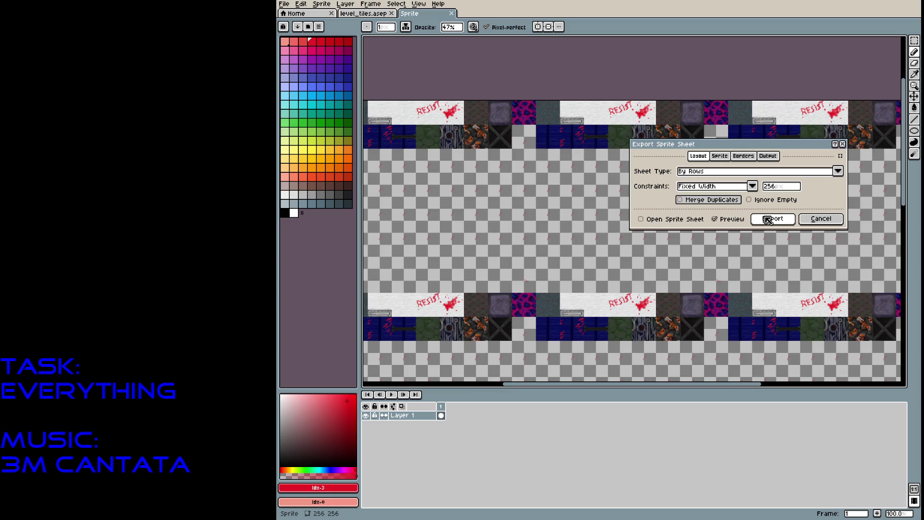
pyautogui.click(768, 219)
pyautogui.click(589, 284)
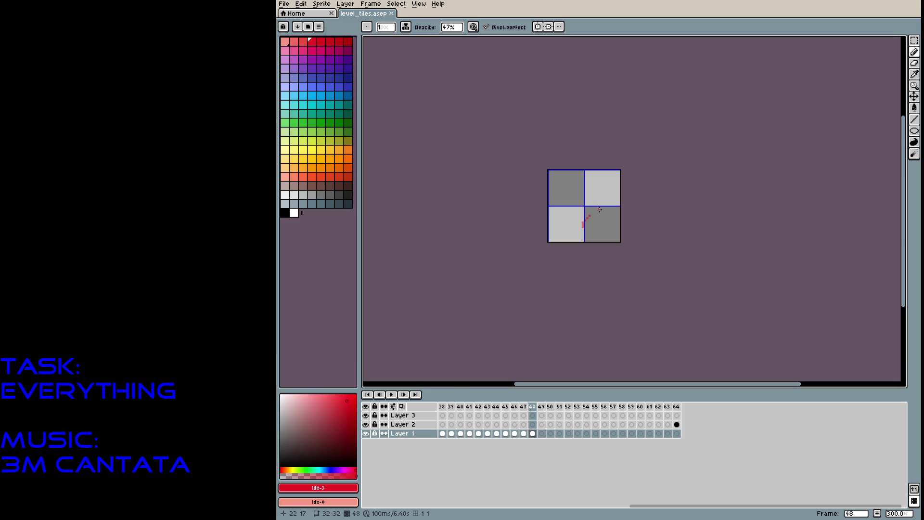
# Show the Tiled Mode submenu from the View menu, with the preview currently set to None
pyautogui.click(396, 4)
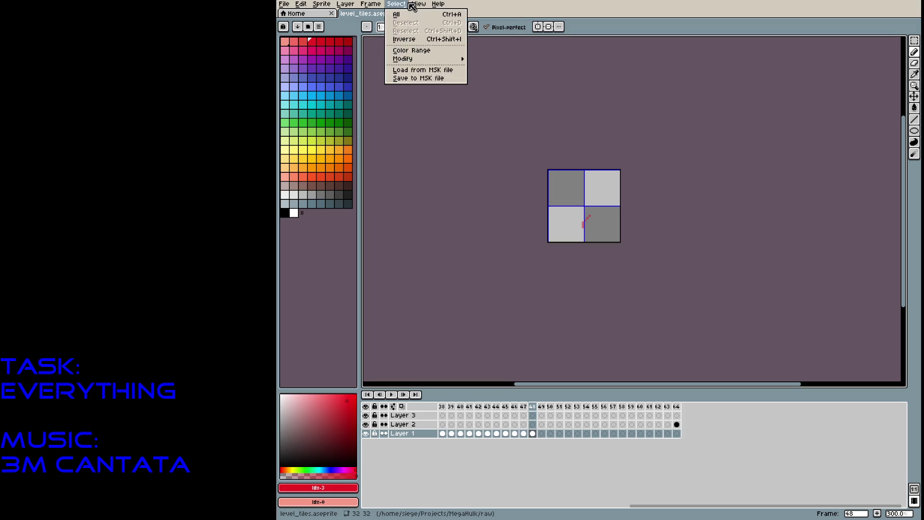
pyautogui.moveTo(418, 4)
pyautogui.moveTo(417, 54)
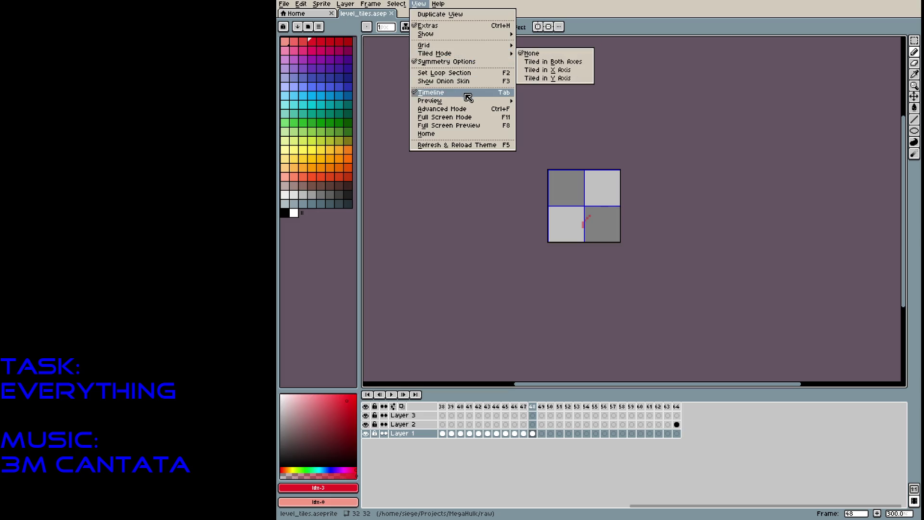
pyautogui.moveTo(463, 103)
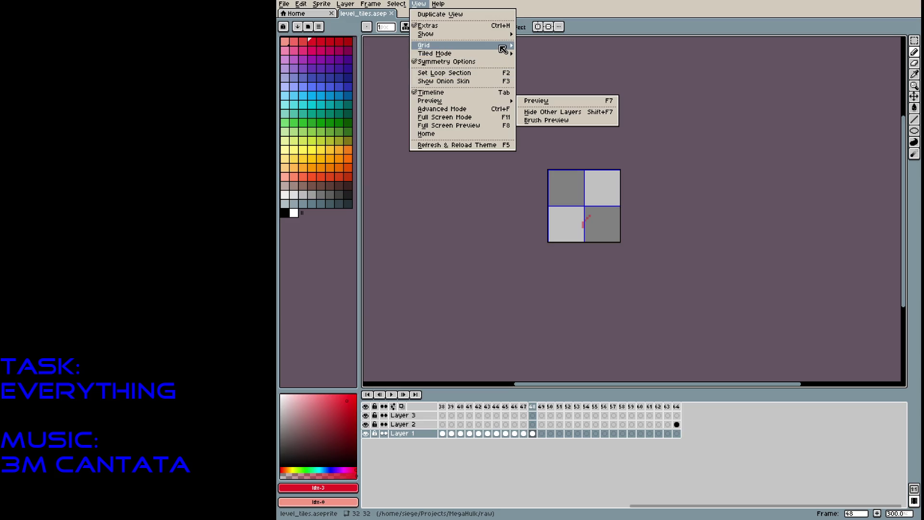
pyautogui.moveTo(503, 49)
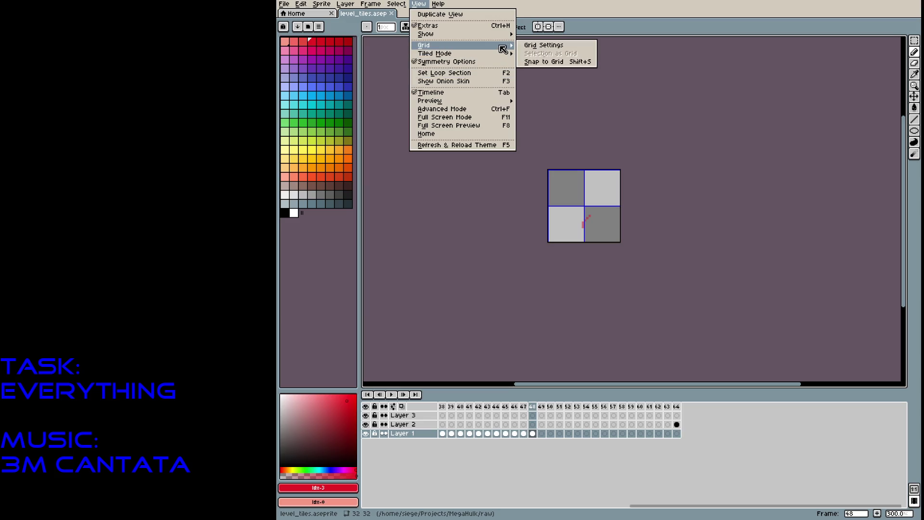
pyautogui.moveTo(470, 52)
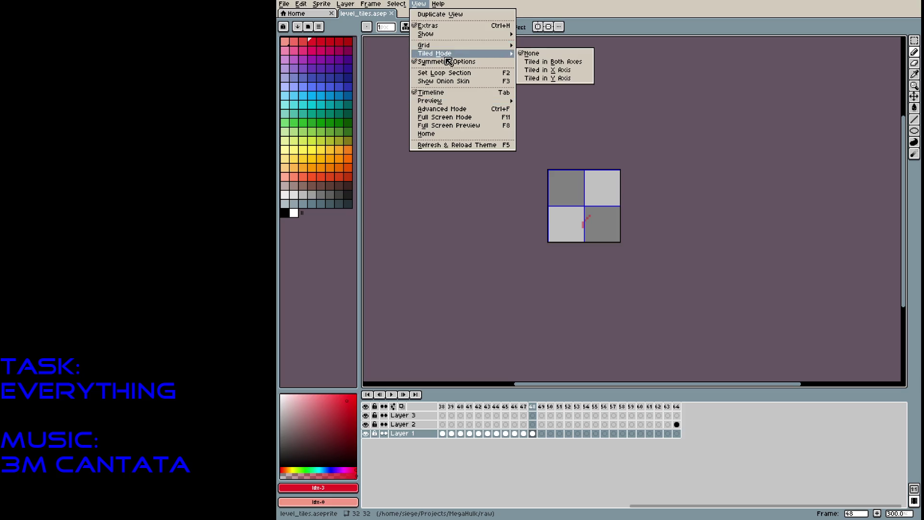
# Turn on Tiled in Both Axes, step back to frame 40, and play the animation
pyautogui.click(538, 62)
pyautogui.press('Left')
pyautogui.press('Left')
pyautogui.press('Left')
pyautogui.press('Left')
pyautogui.press('Left')
pyautogui.press('Left')
pyautogui.press('Left')
pyautogui.press('Left')
pyautogui.press('Left')
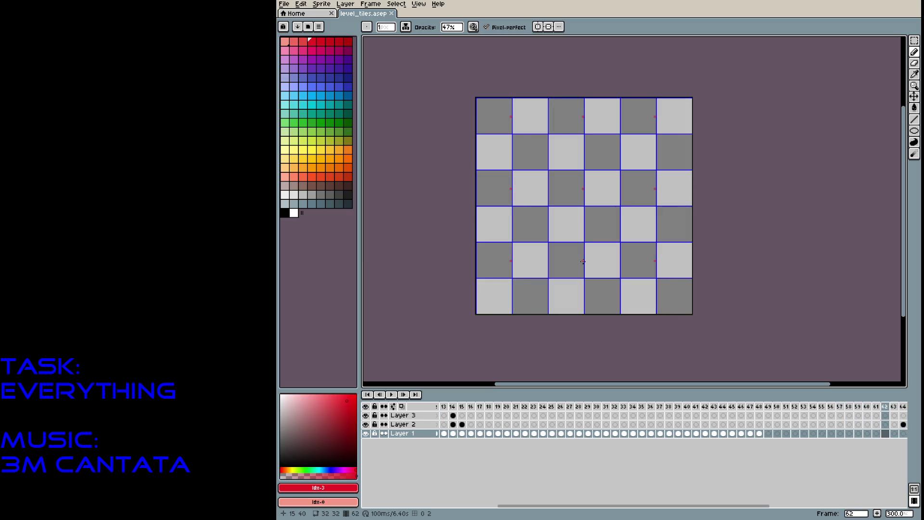
pyautogui.press('Return')
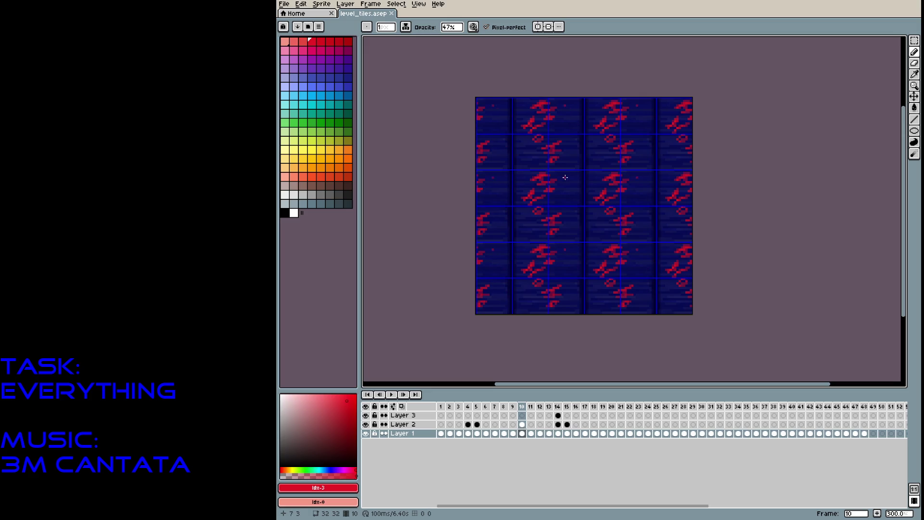
# Zoom in to 600% and try a tile-sized rectangular marquee selection, then deselect
pyautogui.scroll(3, 564, 178)
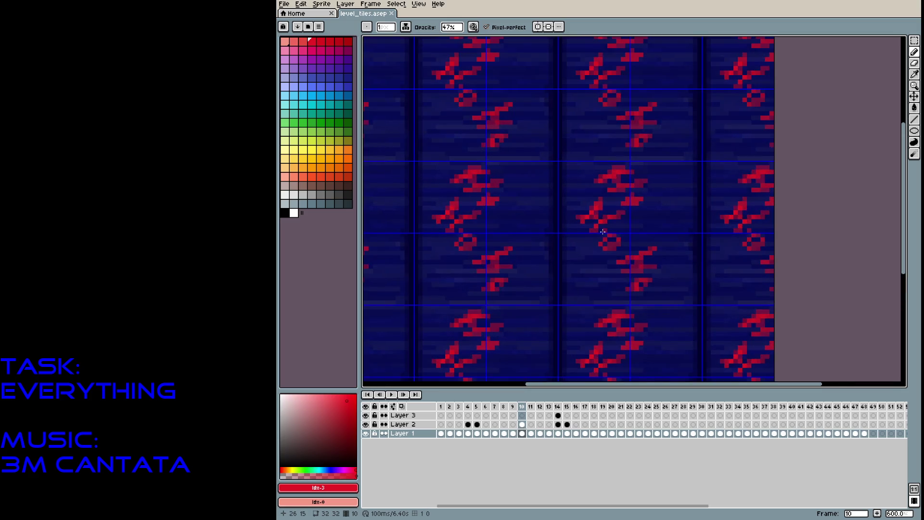
pyautogui.click(915, 47)
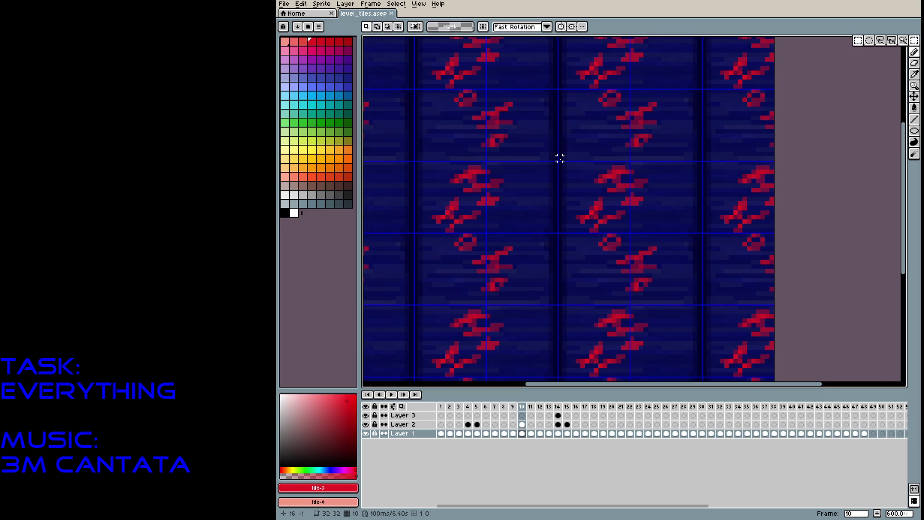
pyautogui.moveTo(560, 159)
pyautogui.mouseDown()
pyautogui.moveTo(656, 206)
pyautogui.moveTo(700, 301)
pyautogui.mouseUp()
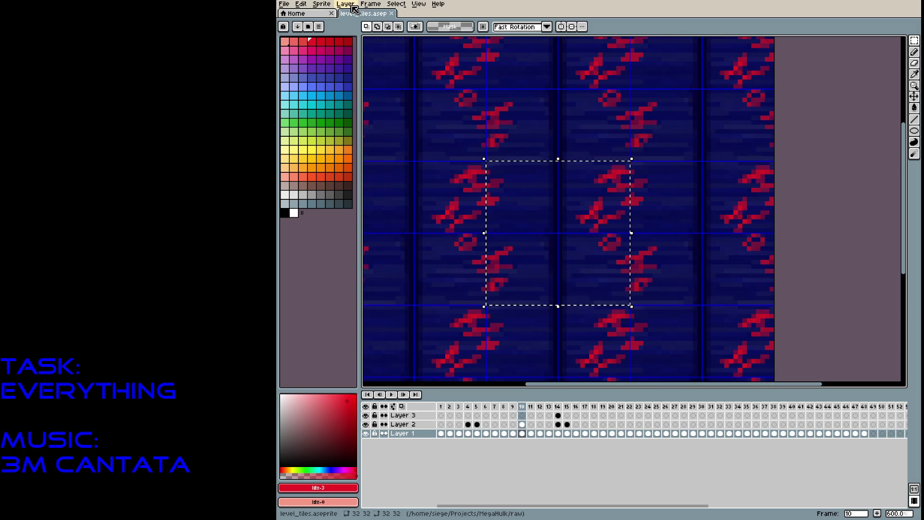
pyautogui.click(412, 99)
# Open and dismiss the frame options, then scroll right to frame 10's blue and red tiles
pyautogui.click(371, 5)
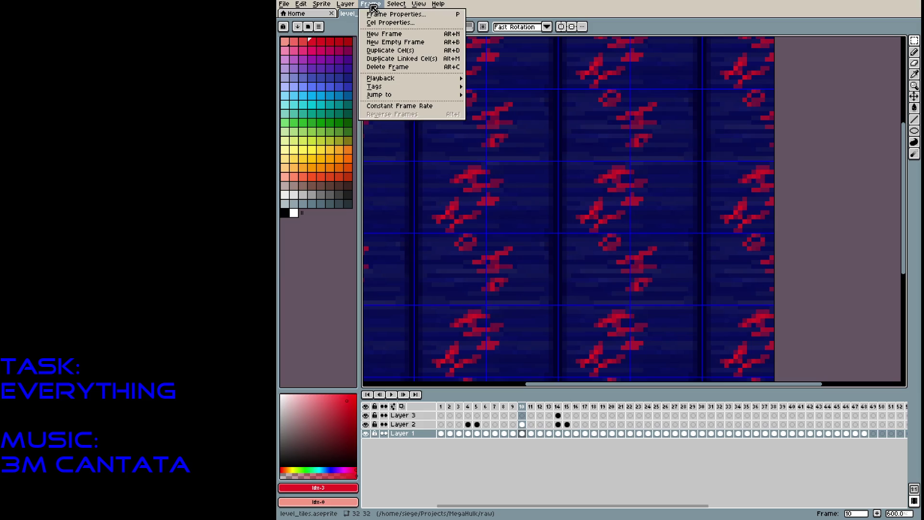
pyautogui.moveTo(350, 7)
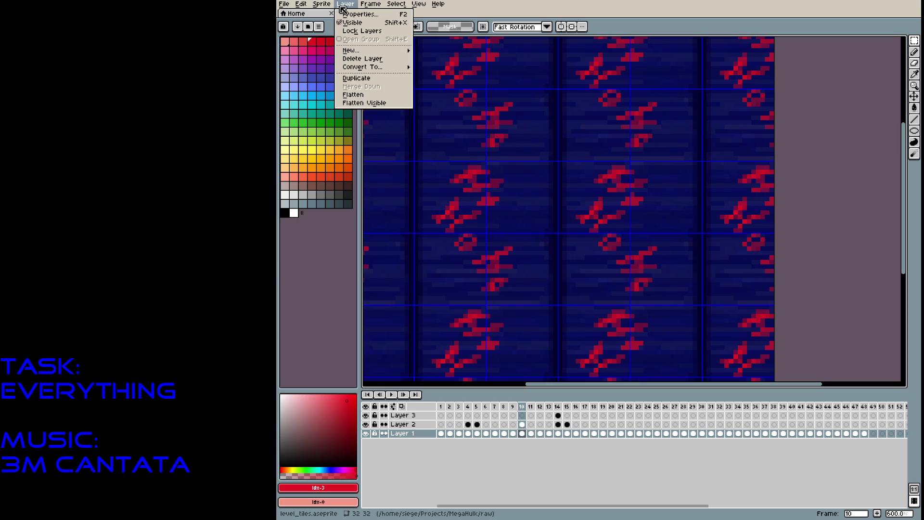
pyautogui.click(370, 8)
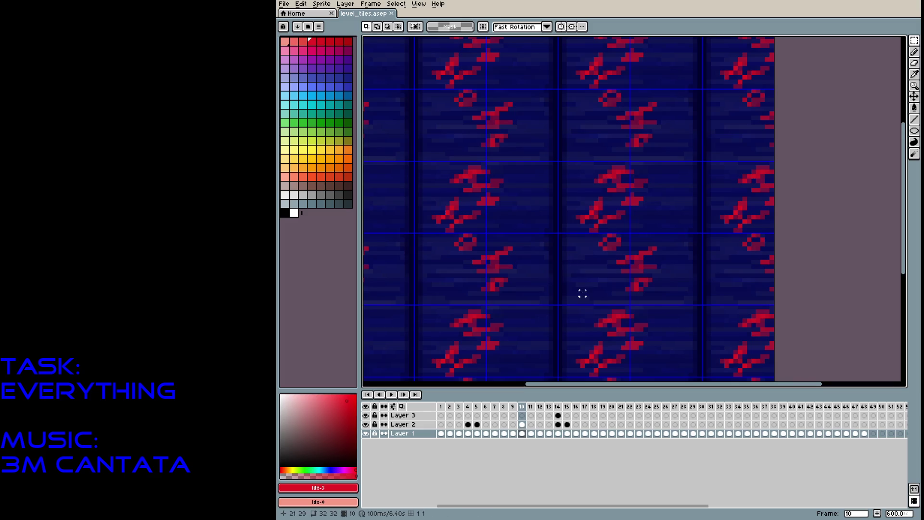
pyautogui.hscroll(2, 557, 188)
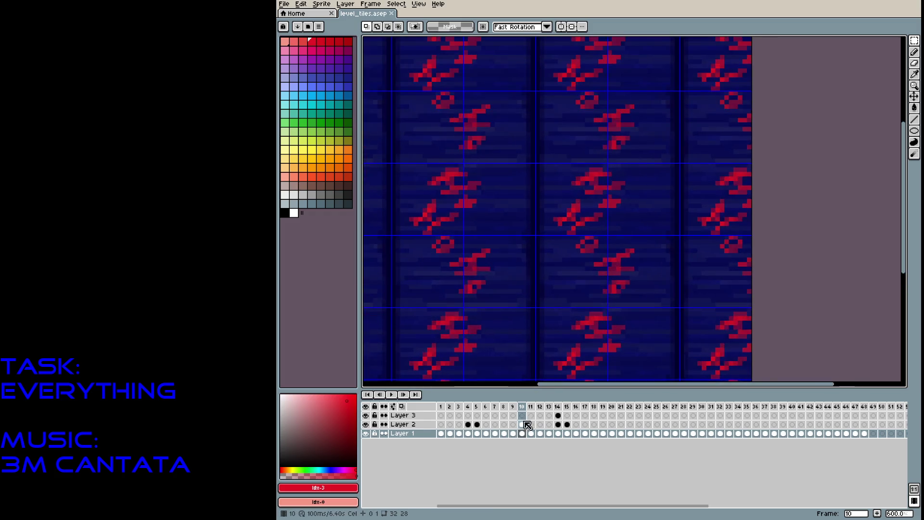
# Select Layer 2's frame 10 cel and test-select the middle tile area, then deselect
pyautogui.click(522, 424)
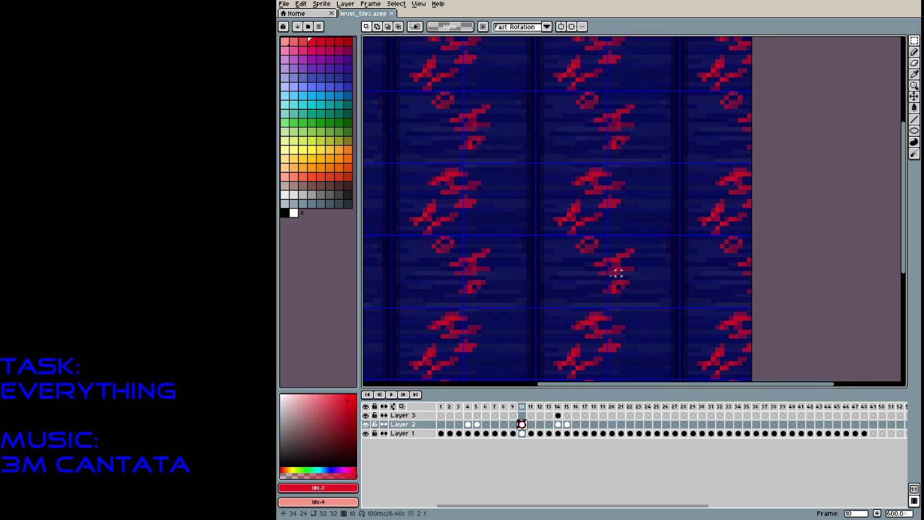
pyautogui.moveTo(522, 424); pyautogui.dragTo(522, 415)
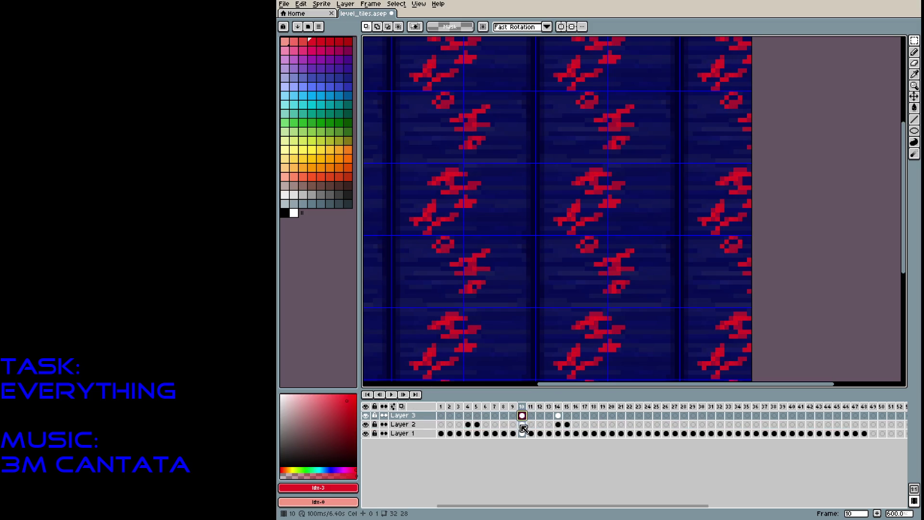
pyautogui.click(522, 424)
pyautogui.moveTo(534, 162); pyautogui.dragTo(607, 308)
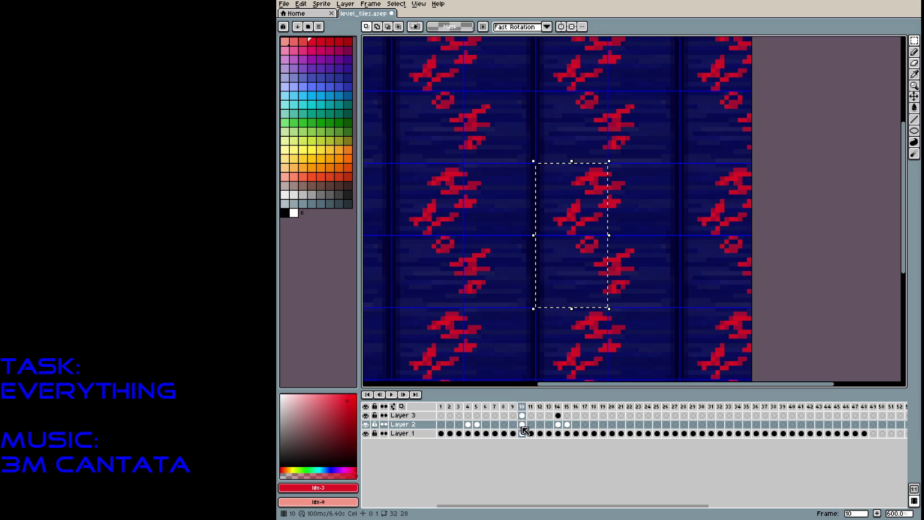
pyautogui.hotkey('ctrl', 'd')
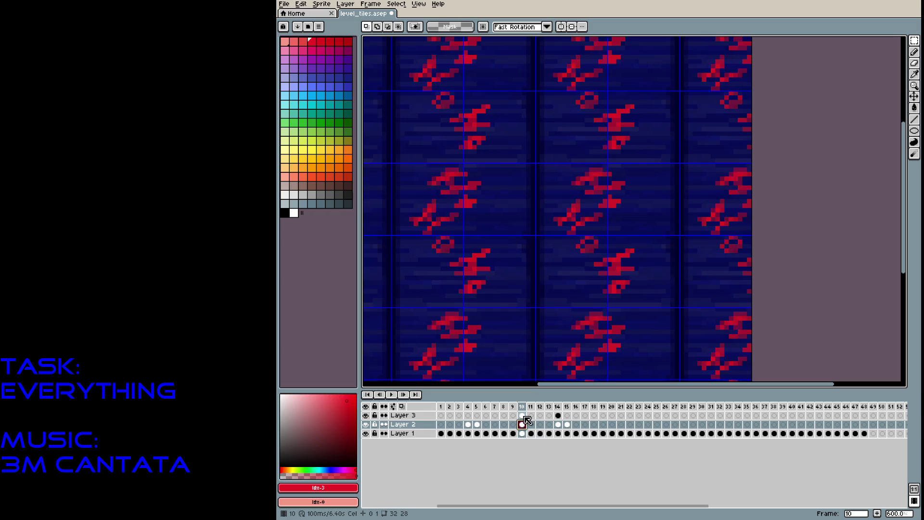
# Select a 16-pixel half of the middle tile and shift it left on Layer 2
pyautogui.click(522, 415)
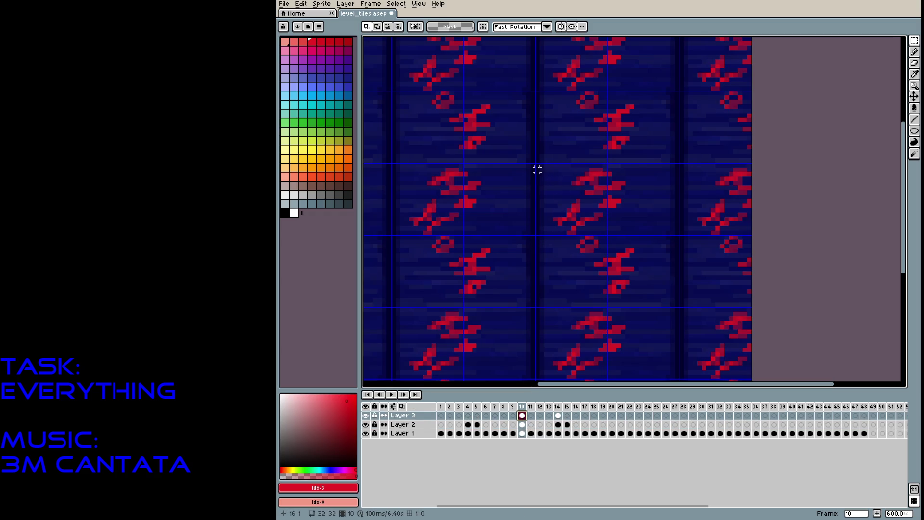
pyautogui.moveTo(536, 163)
pyautogui.mouseDown()
pyautogui.moveTo(613, 302)
pyautogui.moveTo(603, 313)
pyautogui.moveTo(600, 300)
pyautogui.moveTo(609, 310)
pyautogui.mouseUp()
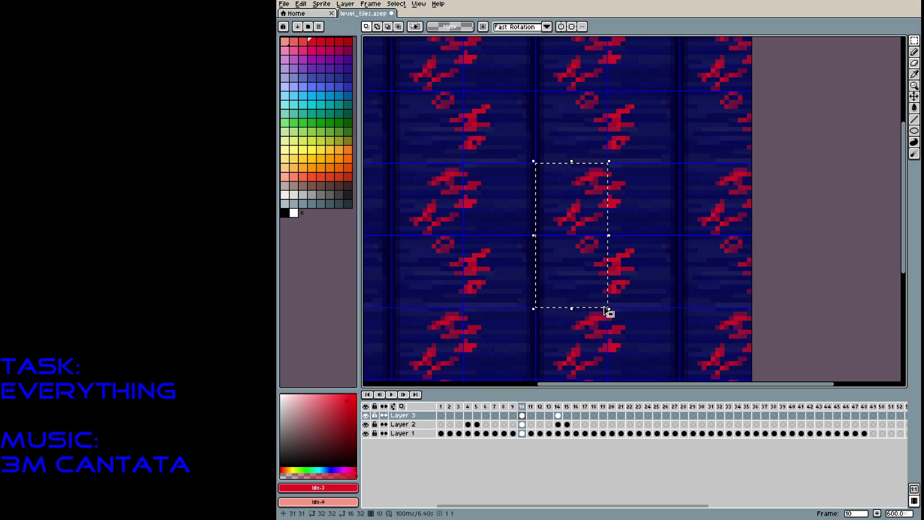
pyautogui.press('Down')
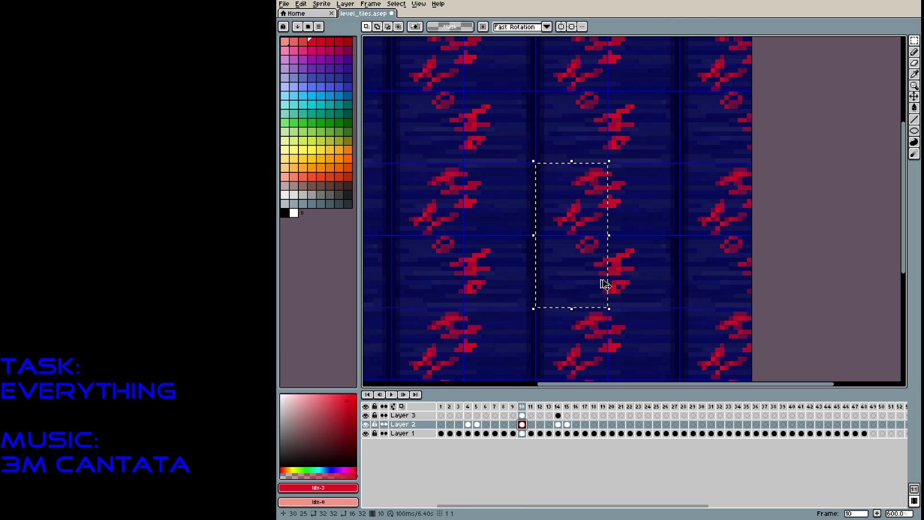
pyautogui.moveTo(570, 223); pyautogui.dragTo(501, 223)
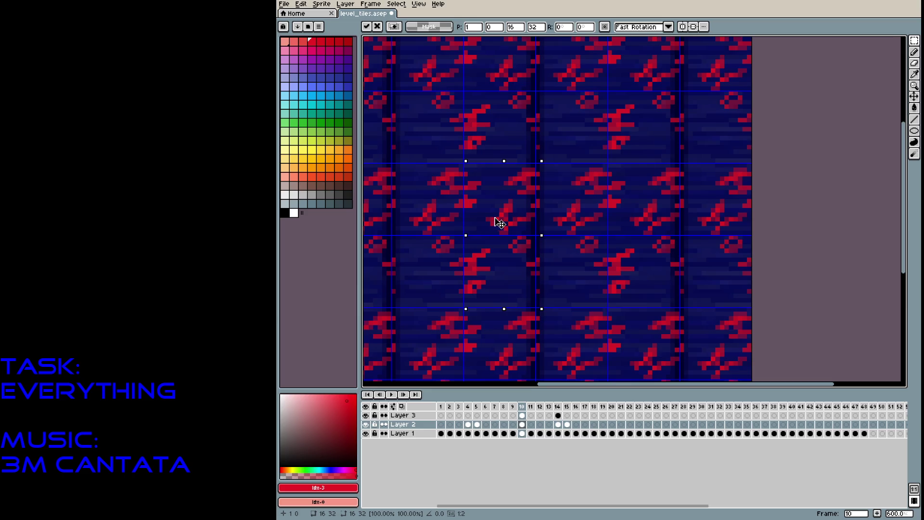
pyautogui.press('Return')
pyautogui.hotkey('ctrl', 'd')
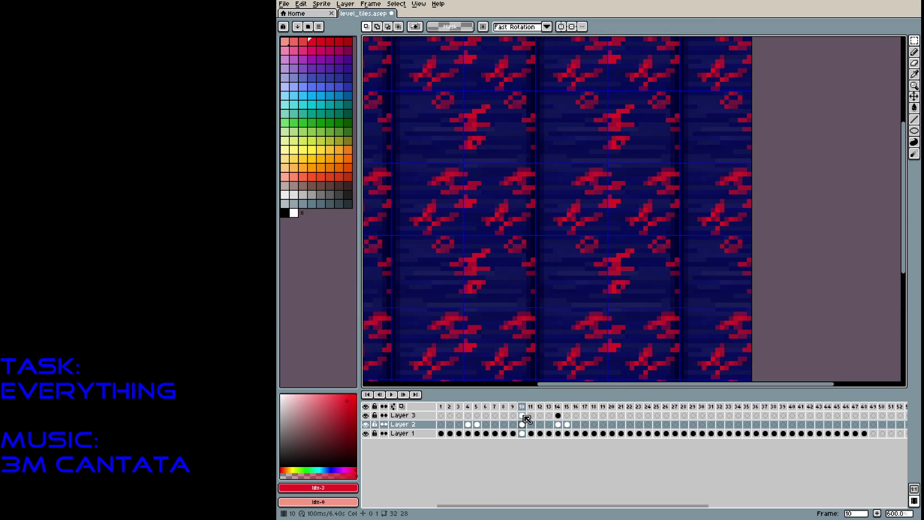
# Marquee the next half-tile strip and shift it 16 pixels right on Layer 2
pyautogui.click(522, 415)
pyautogui.moveTo(608, 163)
pyautogui.mouseDown()
pyautogui.moveTo(664, 260)
pyautogui.moveTo(676, 304)
pyautogui.mouseUp()
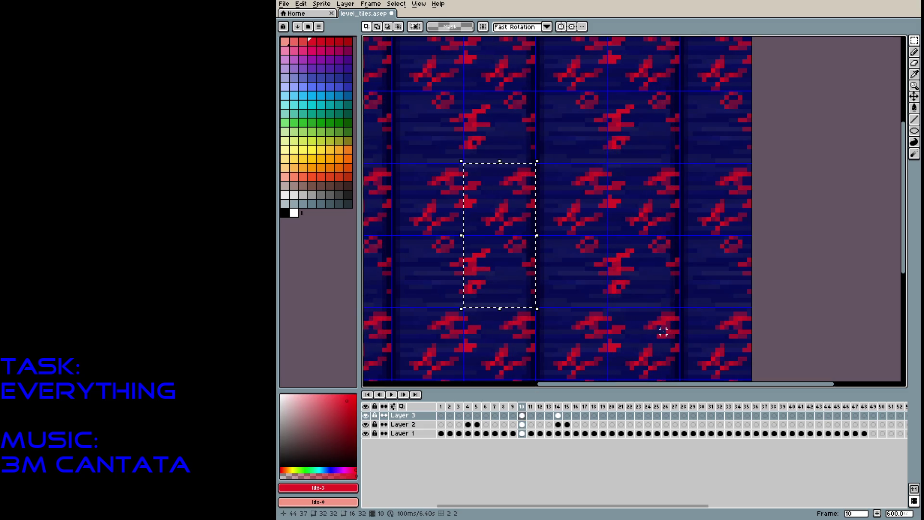
pyautogui.click(522, 424)
pyautogui.moveTo(501, 254); pyautogui.dragTo(573, 254)
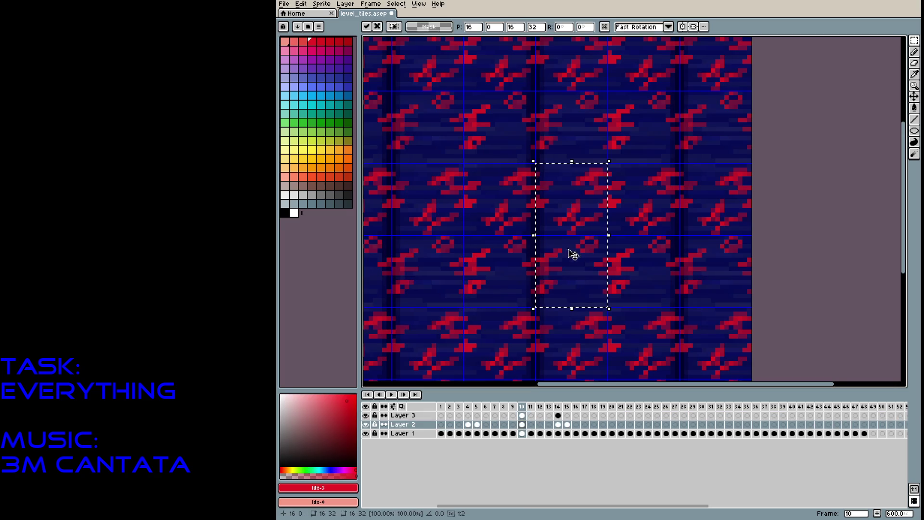
pyautogui.click(662, 274)
# Undo the accidental Clear Cel to restore Layer 3's red figures on frame 10
pyautogui.click(522, 415)
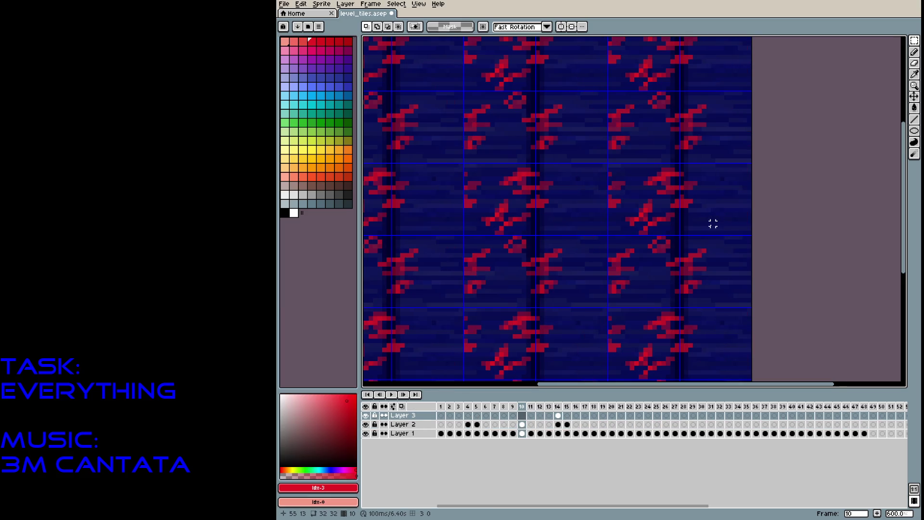
pyautogui.scroll(-3, 712, 221)
pyautogui.scroll(2, 648, 242)
pyautogui.hotkey('ctrl', 'z')
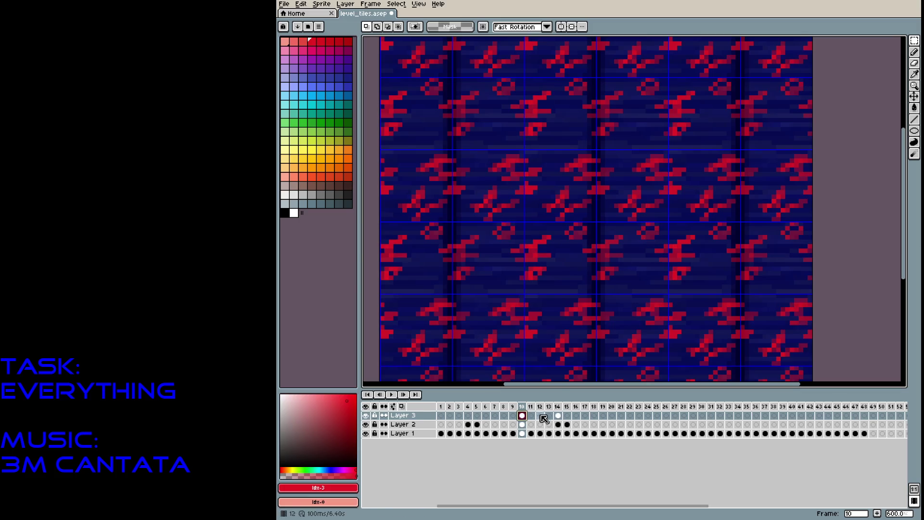
# Toggle Layer 2 and Layer 3 visibility to inspect each layer's pattern alone
pyautogui.click(366, 415)
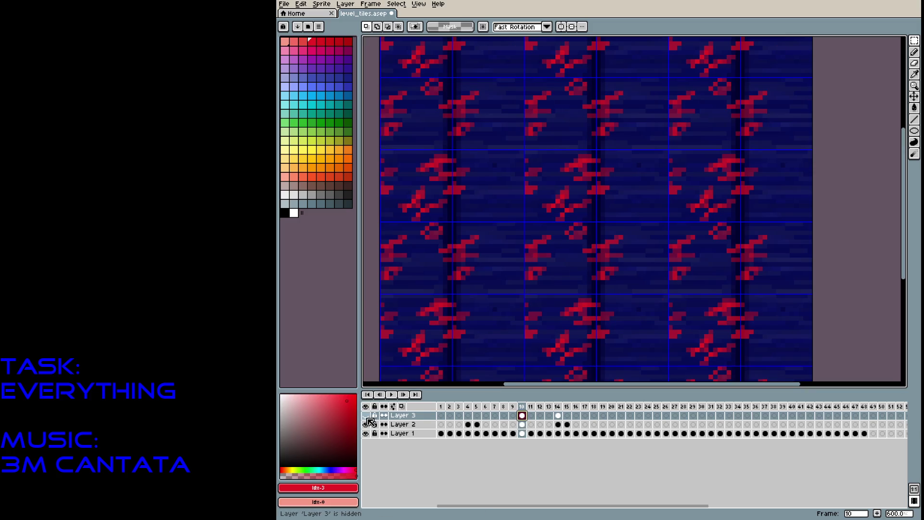
pyautogui.click(367, 416)
pyautogui.click(366, 424)
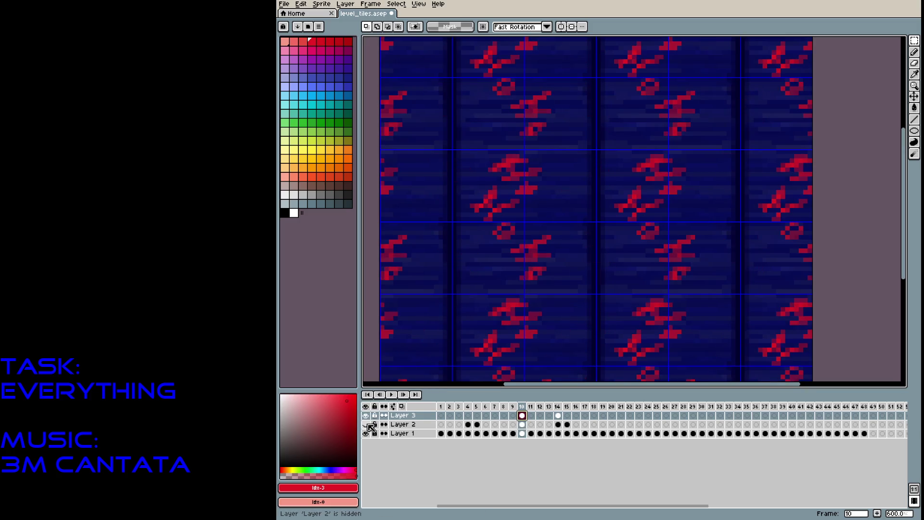
pyautogui.scroll(-3, 686, 250)
pyautogui.scroll(4, 683, 256)
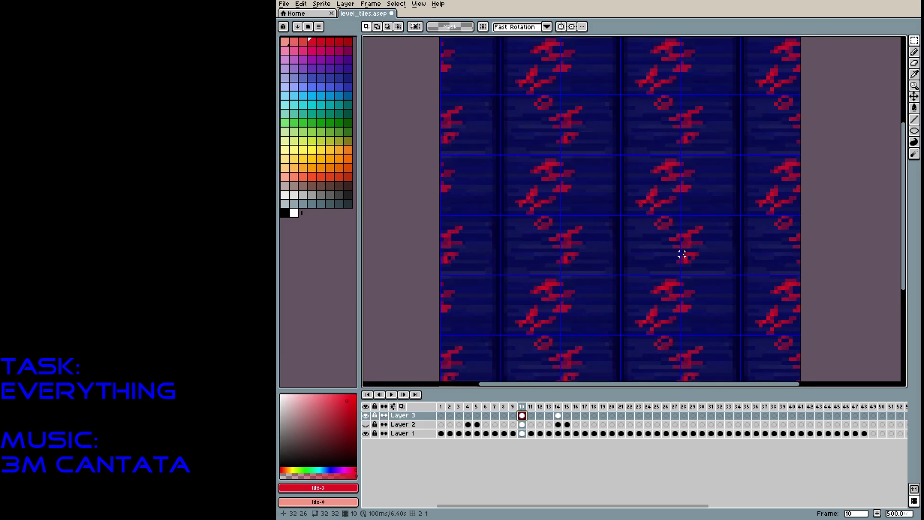
pyautogui.scroll(-1, 682, 254)
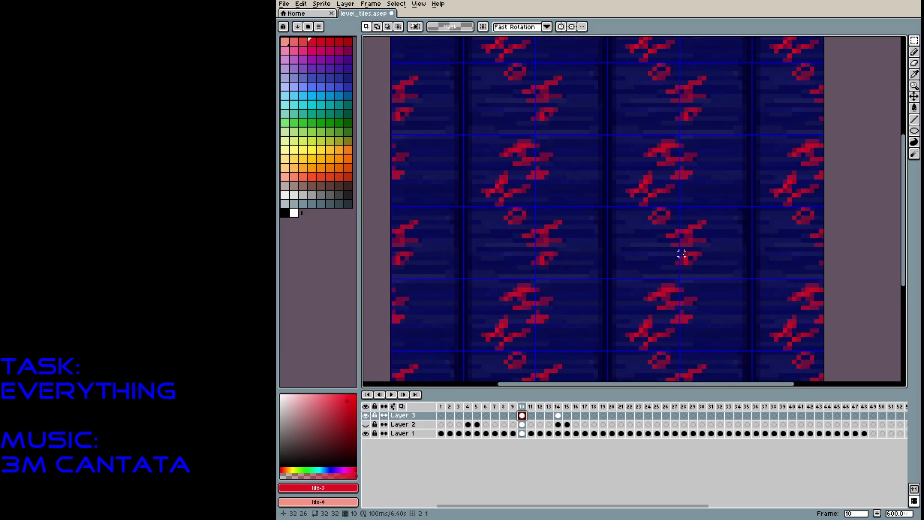
pyautogui.click(367, 416)
pyautogui.click(366, 424)
# Clear the contents of Layer 2's frame 10 cel and show Layer 3 again
pyautogui.click(522, 425)
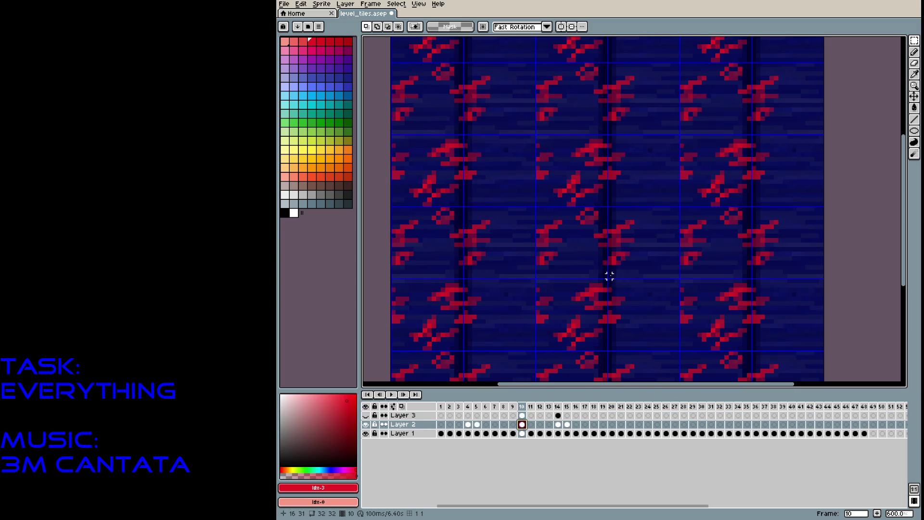
pyautogui.press('Delete')
pyautogui.click(366, 416)
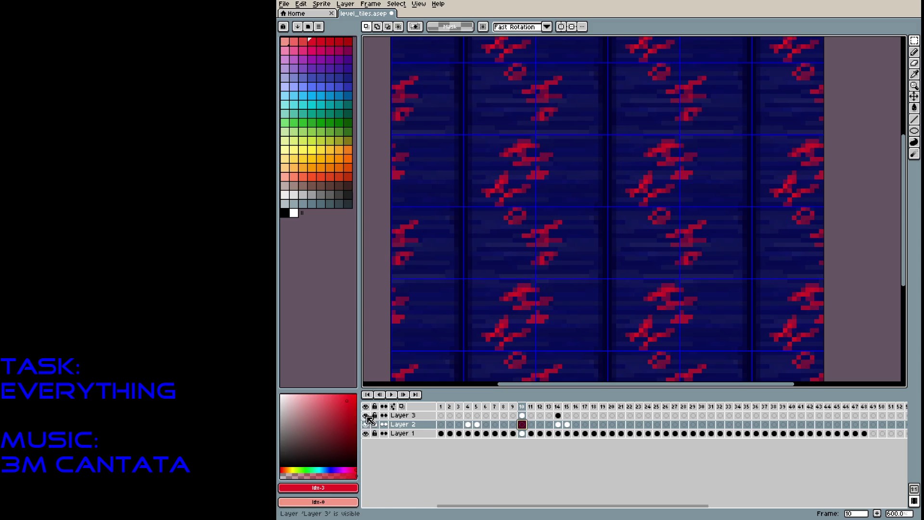
pyautogui.scroll(-2, 619, 301)
pyautogui.scroll(1, 611, 207)
# Move a half-tile strip of Layer 2 half a tile left and commit it
pyautogui.moveTo(615, 185); pyautogui.dragTo(676, 304)
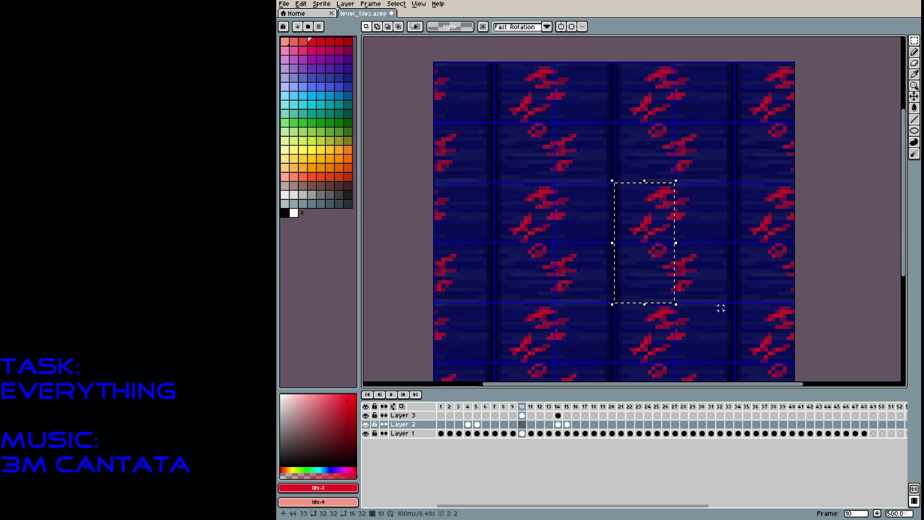
pyautogui.press('Up')
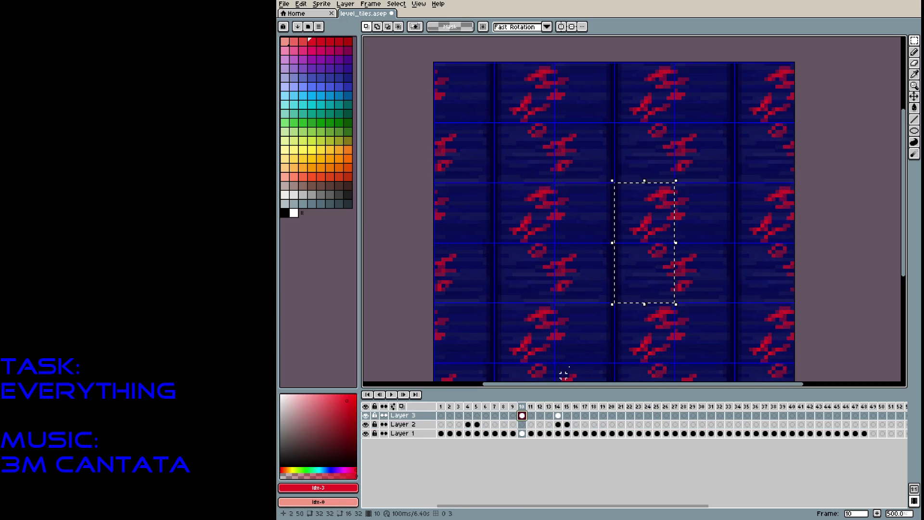
pyautogui.click(522, 424)
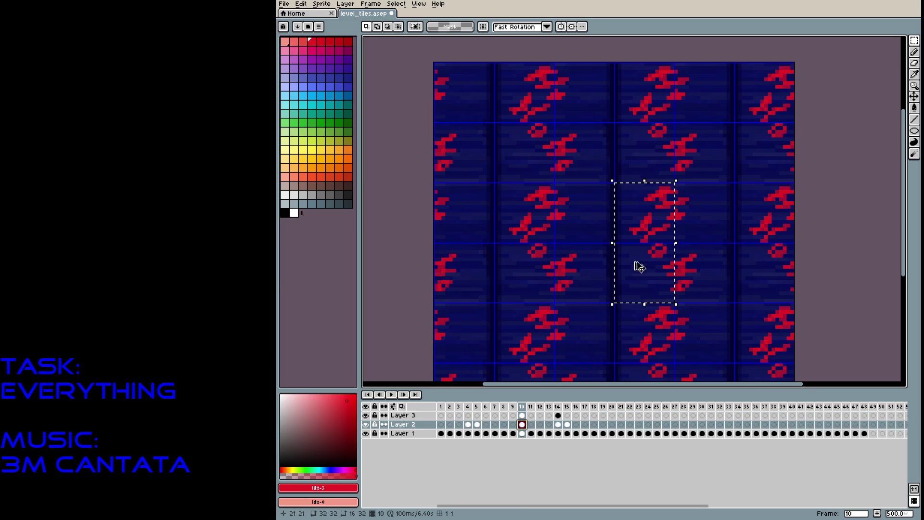
pyautogui.moveTo(639, 234); pyautogui.dragTo(583, 237)
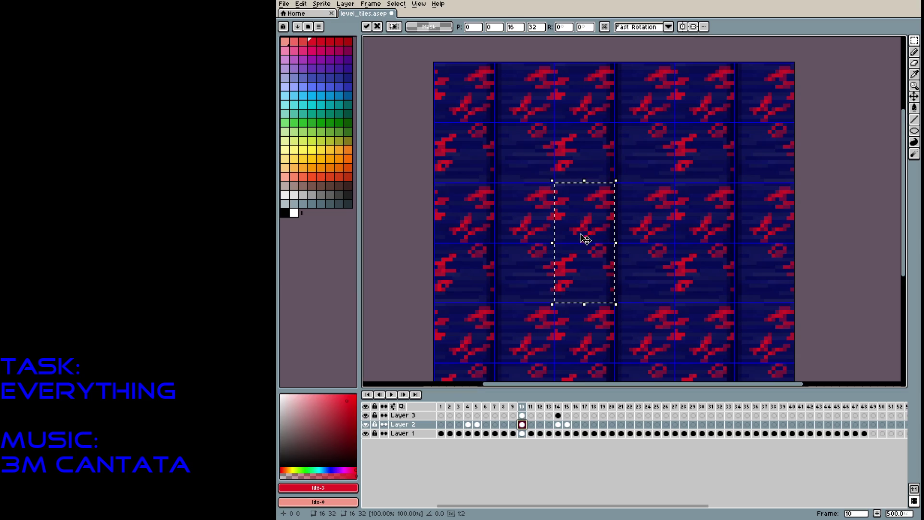
pyautogui.click(650, 214)
pyautogui.click(523, 415)
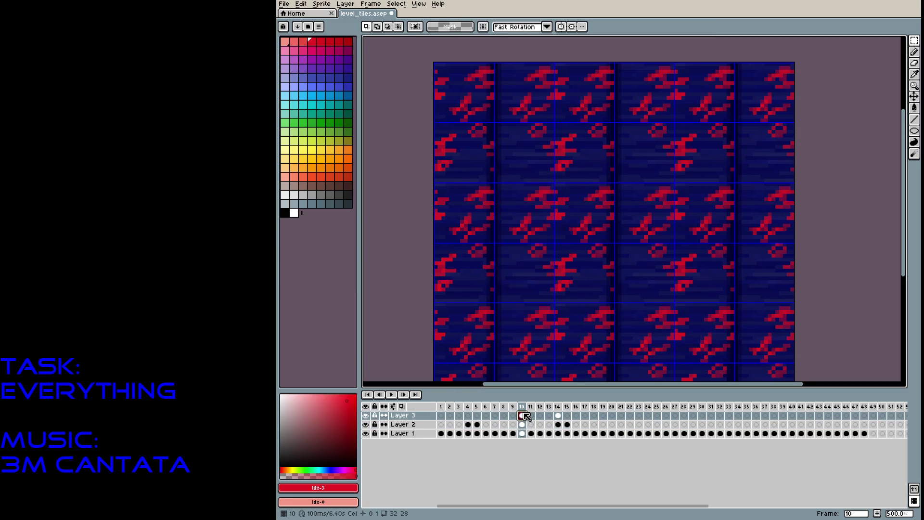
pyautogui.click(367, 424)
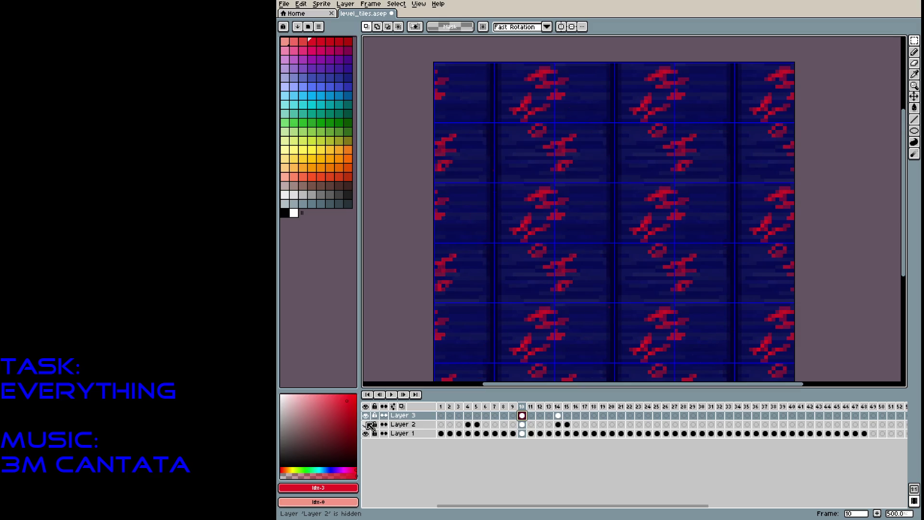
pyautogui.click(367, 424)
# Shift another Layer 2 strip half a tile right, undoing an accidental dark blue fill
pyautogui.moveTo(676, 188); pyautogui.dragTo(732, 301)
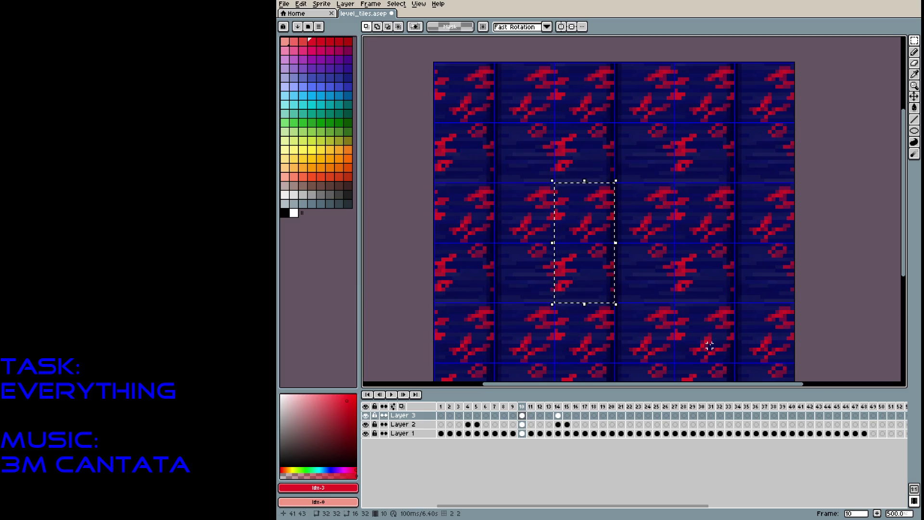
pyautogui.click(522, 424)
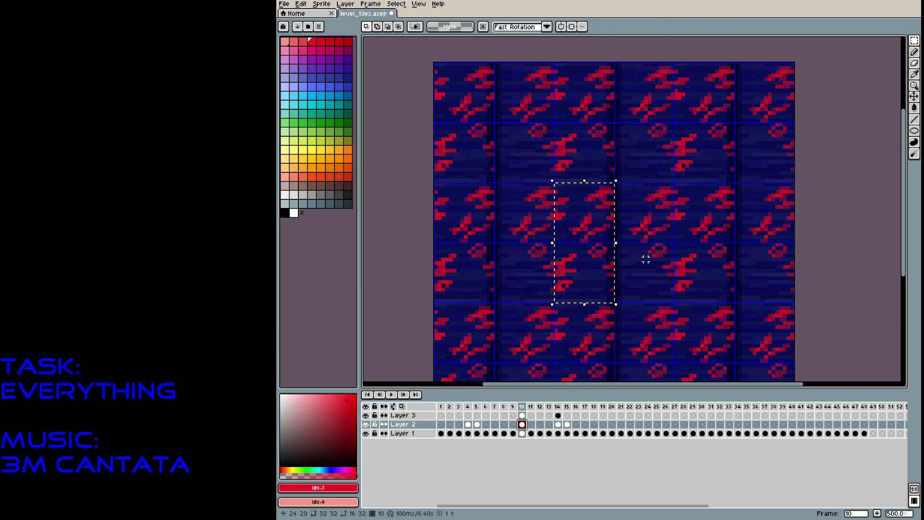
pyautogui.click(614, 242)
pyautogui.moveTo(594, 233); pyautogui.dragTo(655, 230)
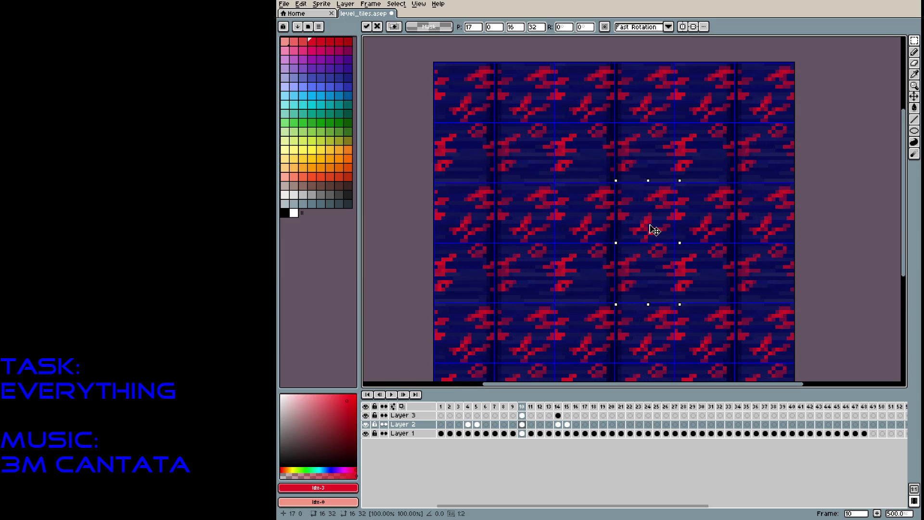
pyautogui.click(548, 176)
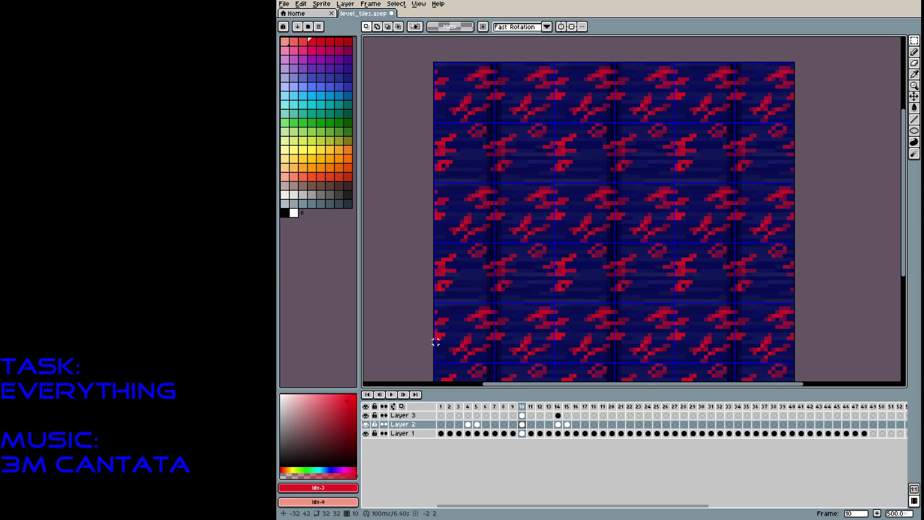
pyautogui.click(523, 416)
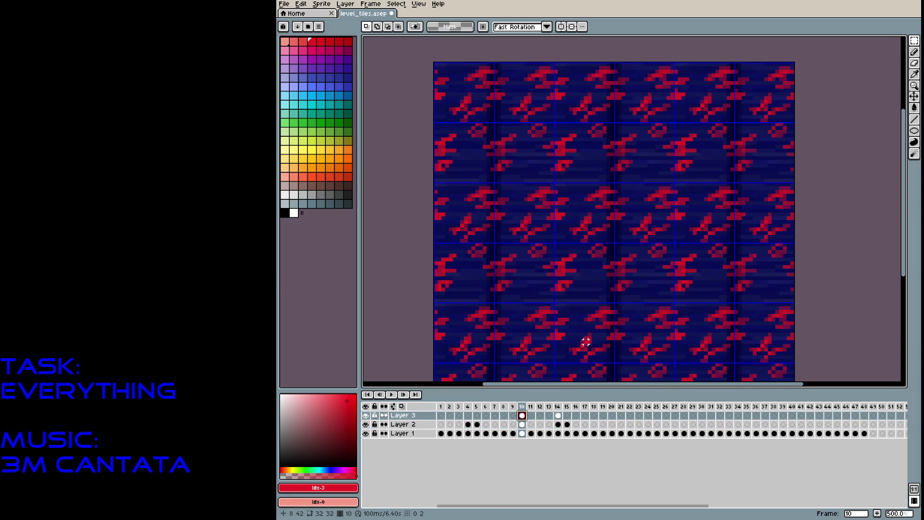
pyautogui.click(638, 292)
pyautogui.hotkey('ctrl', 'z')
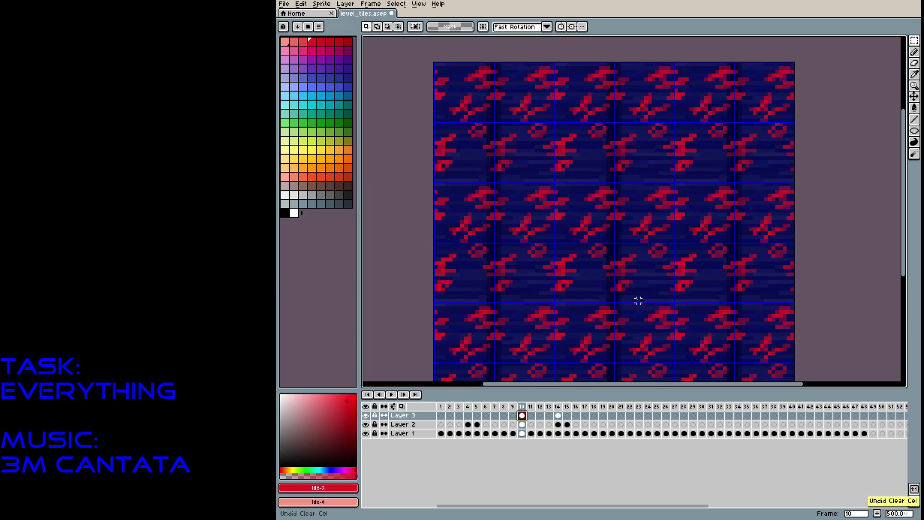
# Hide Layer 3, zoom in, and marquee-select a half-tile strip of Layer 2's pattern
pyautogui.click(366, 425)
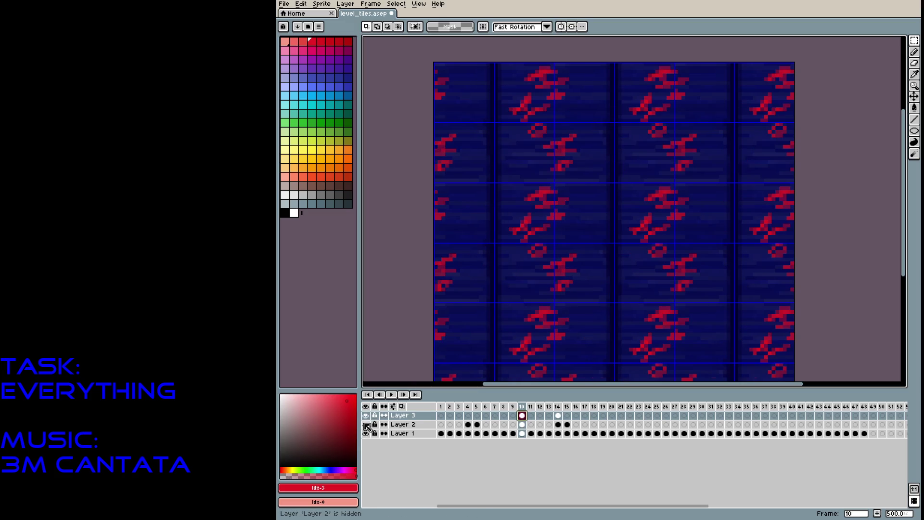
pyautogui.click(365, 424)
pyautogui.click(366, 416)
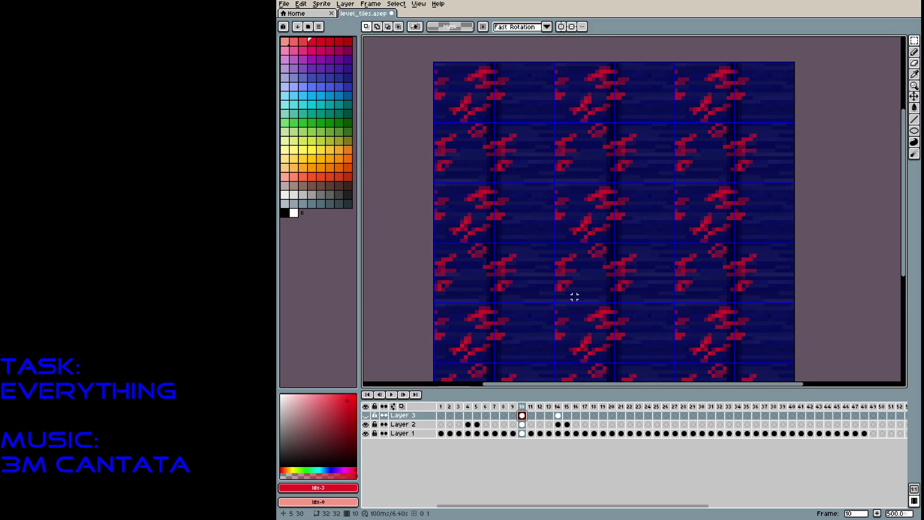
pyautogui.scroll(4, 578, 274)
pyautogui.moveTo(570, 278); pyautogui.dragTo(588, 315)
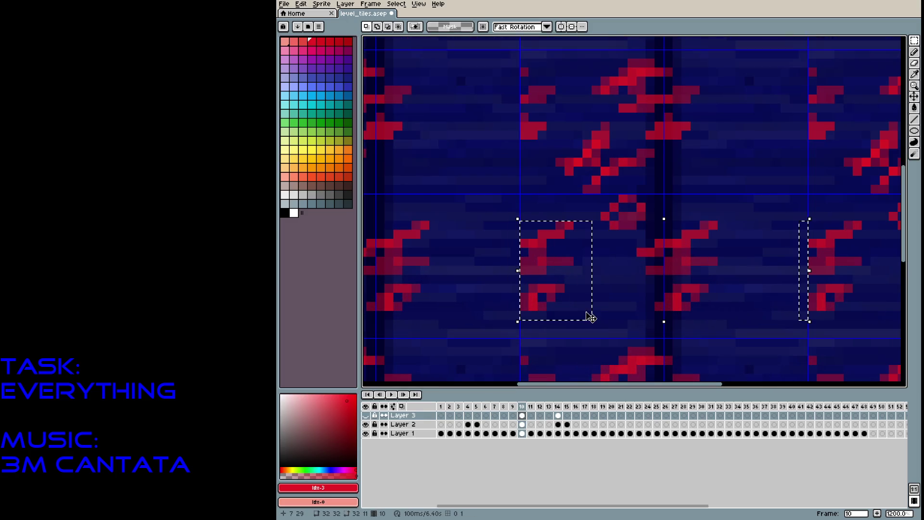